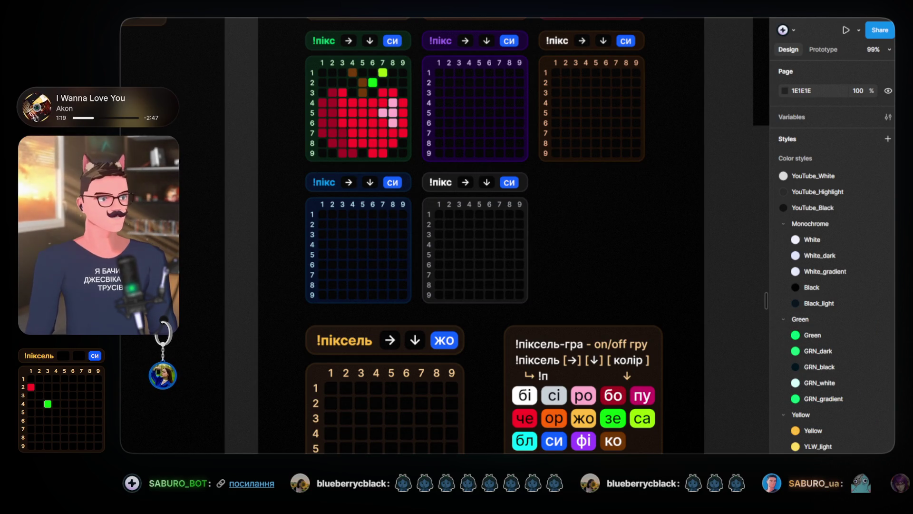
Clear the grid-frame selection and zoom onto the !піксель-гра command legend and colour chips
drag(607, 258, 483, 147)
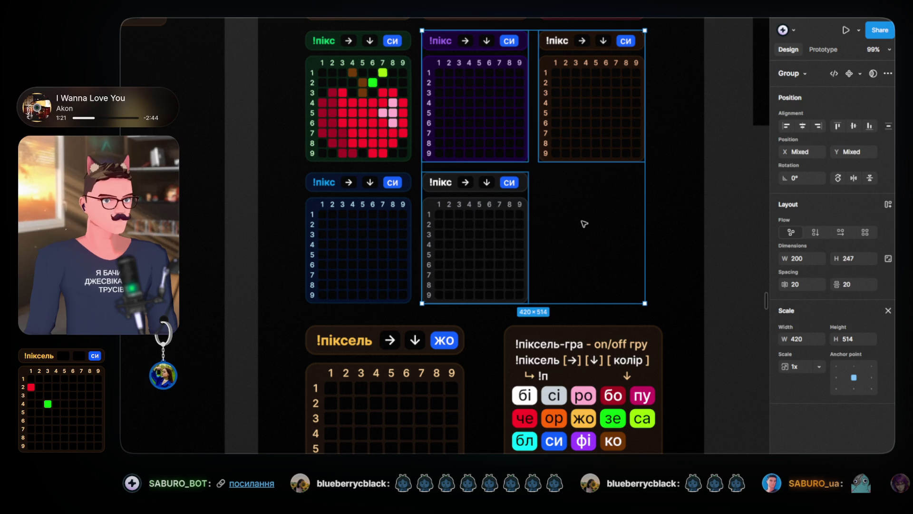
click(690, 285)
drag(690, 285, 567, 132)
ctrl+scroll(467, 268, up, 3)
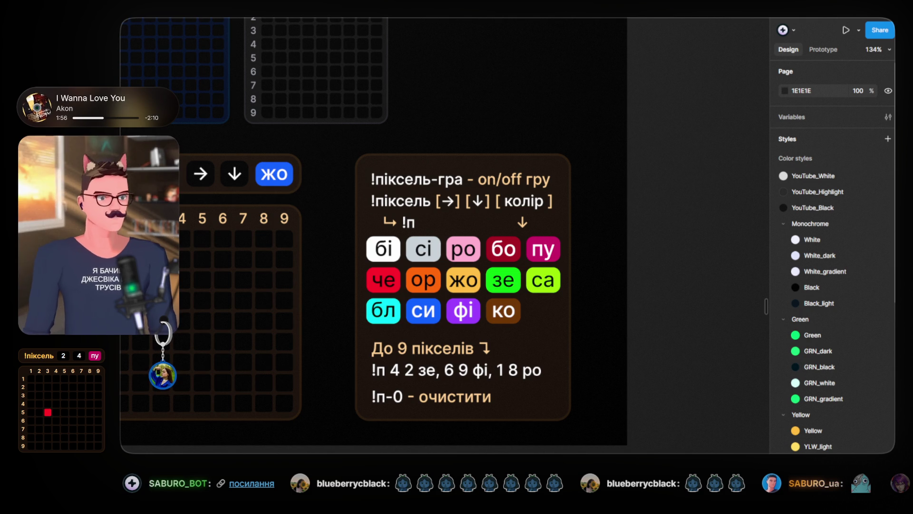
scroll(431, 174, down, 5)
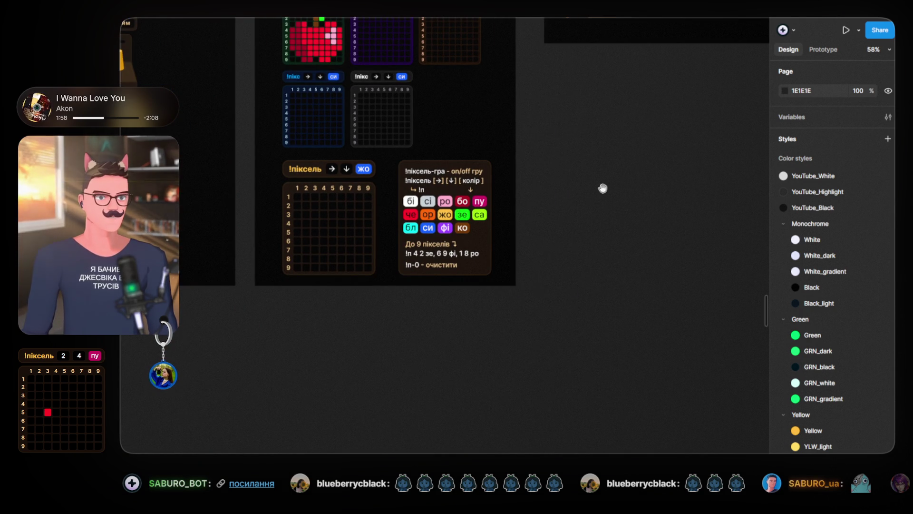
Pan past the apple grid and Discord buttons and zoom in on the !піксель ↓ box
drag(598, 198, 640, 347)
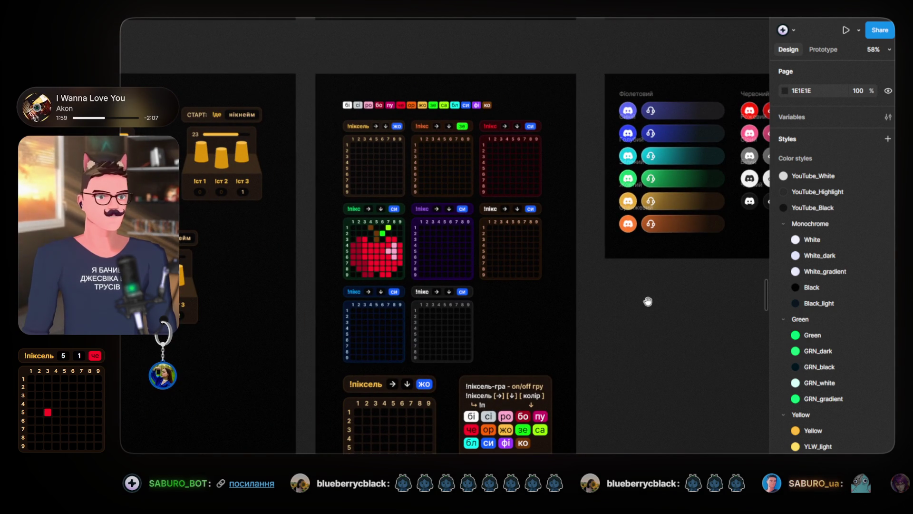
scroll(632, 304, down, 4)
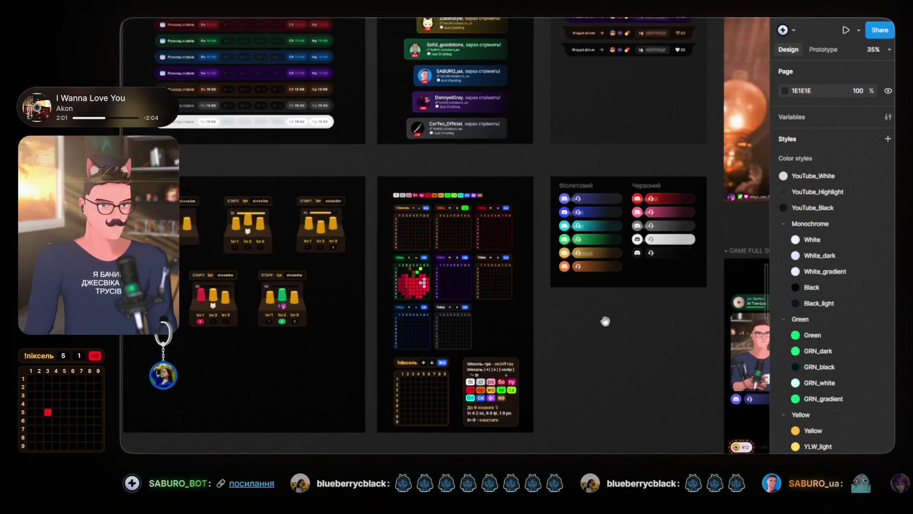
drag(605, 321, 580, 372)
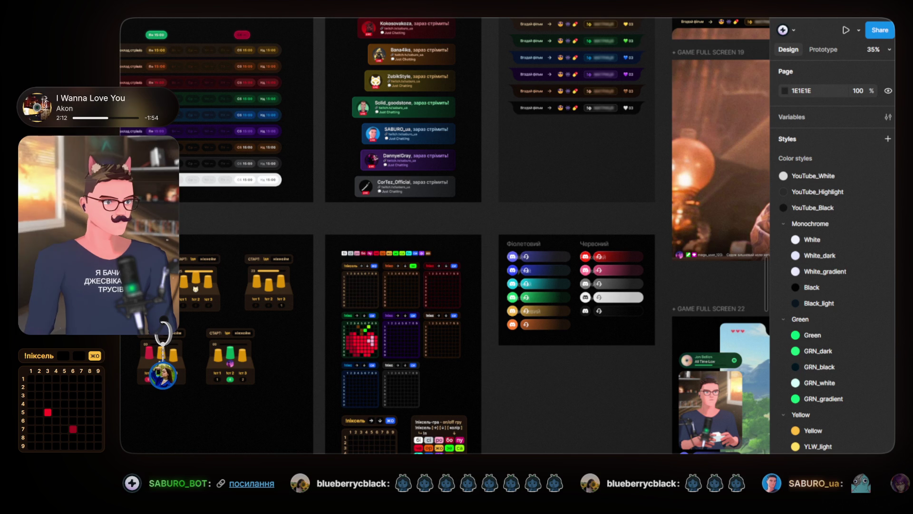
scroll(534, 308, up, 2)
scroll(346, 326, up, 5)
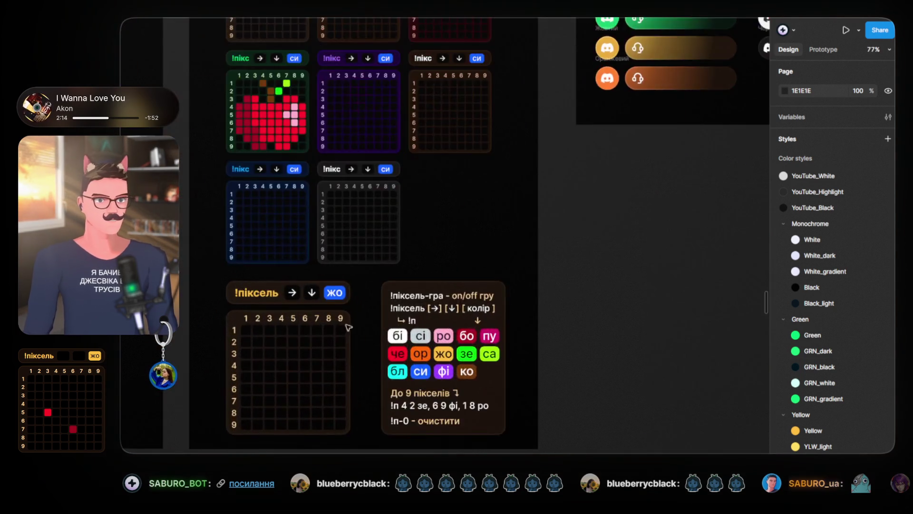
scroll(310, 295, up, 4)
scroll(347, 272, up, 2)
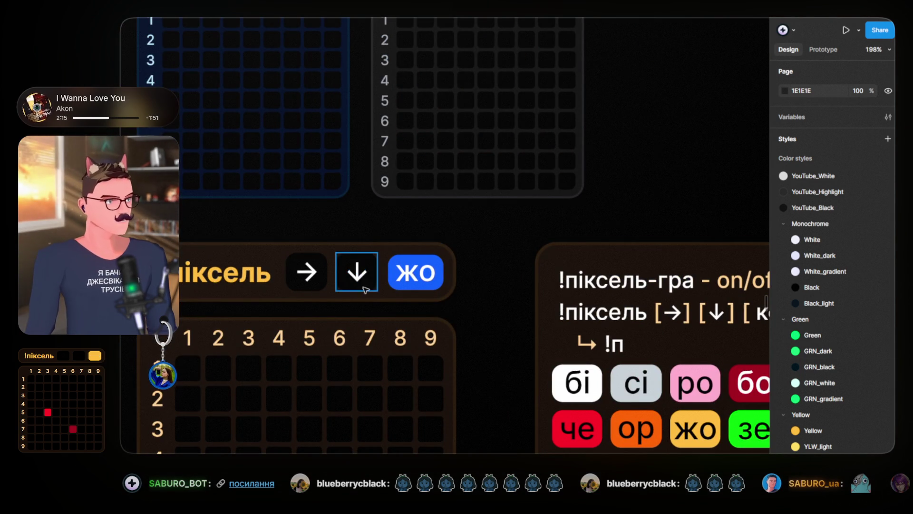
scroll(346, 272, down, 3)
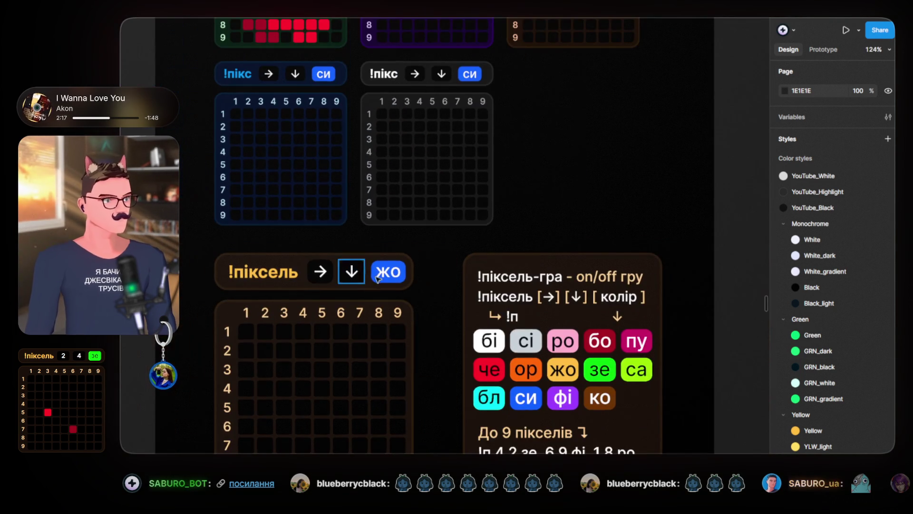
scroll(512, 248, down, 3)
scroll(513, 248, right, 3)
Inspect the command-list text box, then zoom out to the whole board at 17%
click(512, 249)
scroll(513, 248, up, 2)
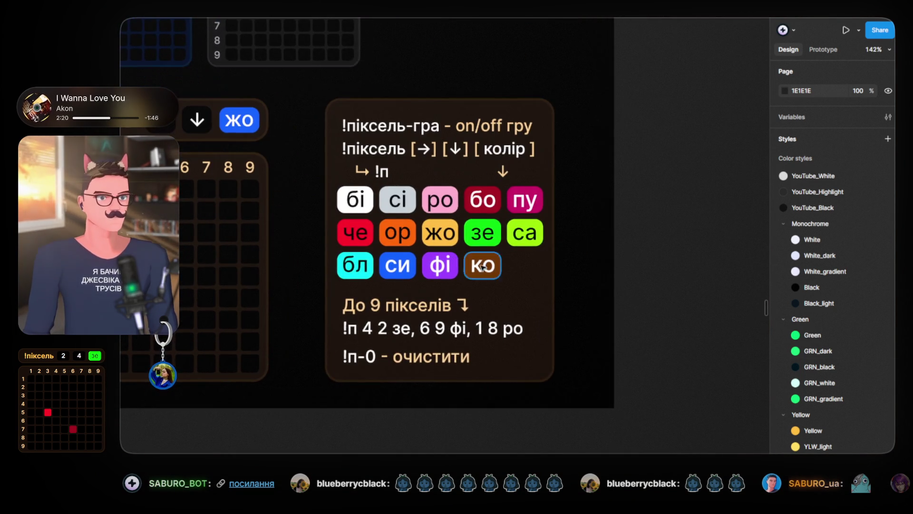
key(Escape)
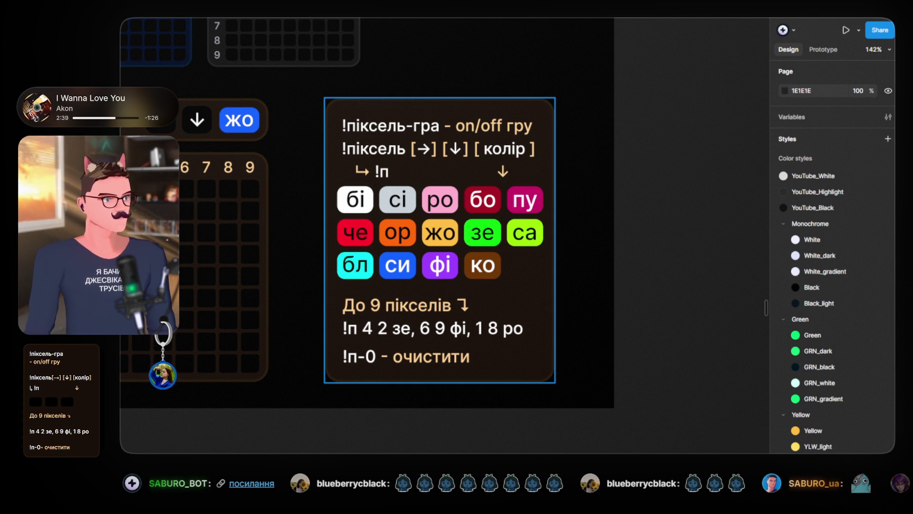
scroll(595, 245, down, 10)
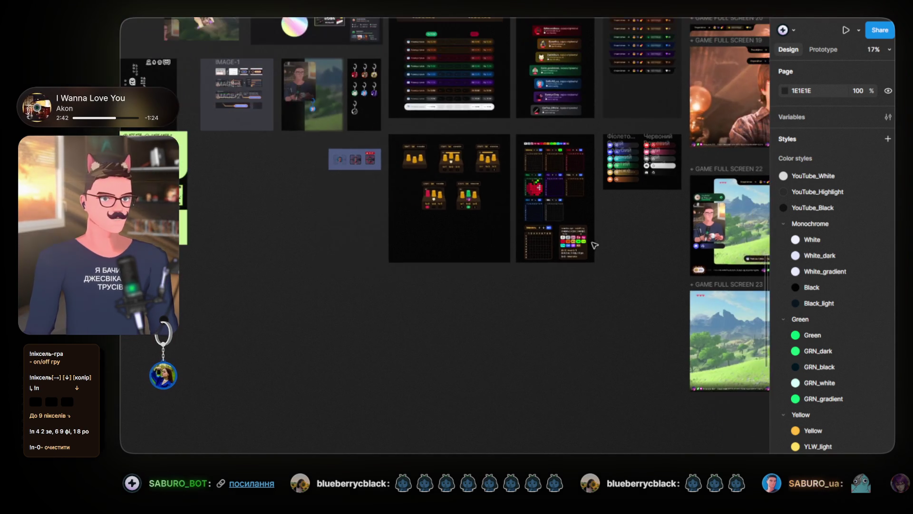
Pan across the schedule, keychain, streamer and GAME FULL SCREEN 22 and 23 frames
mouse_move(547, 275)
mouse_down()
mouse_move(529, 307)
mouse_move(561, 322)
mouse_up()
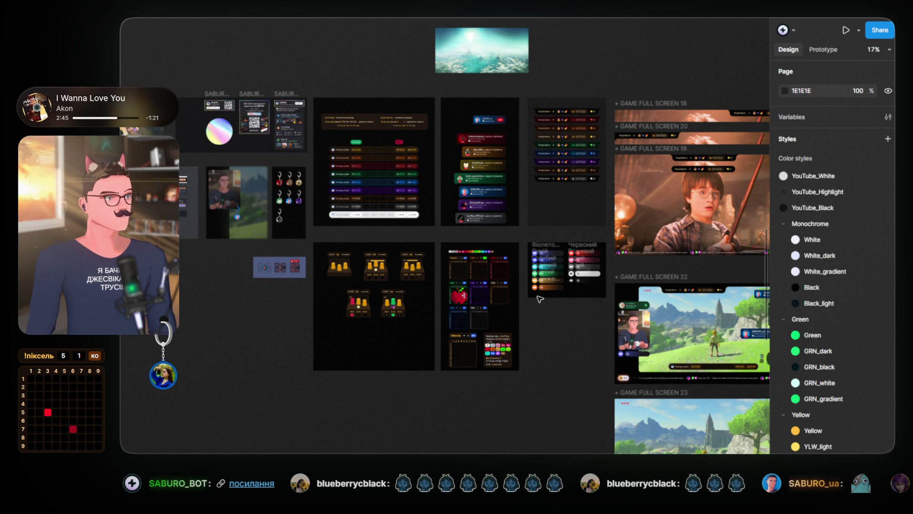
scroll(469, 295, up, 4)
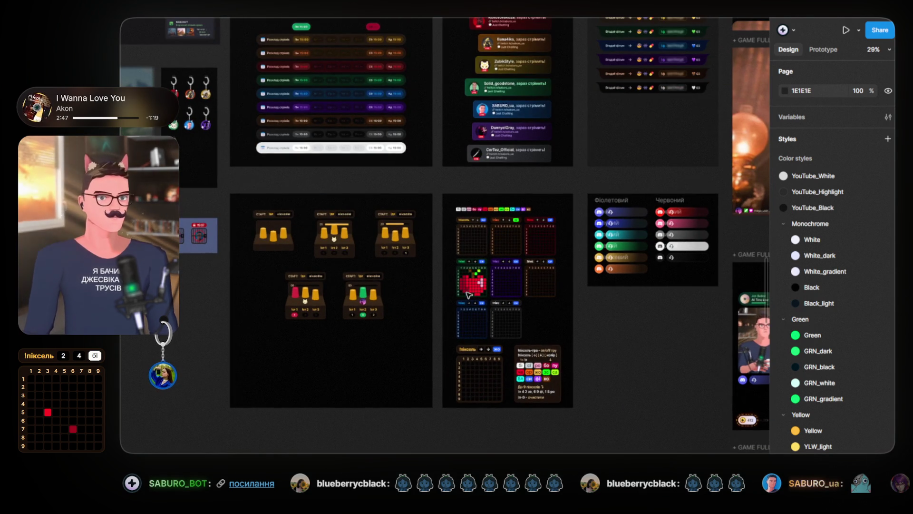
mouse_move(357, 188)
mouse_down()
mouse_move(465, 185)
mouse_move(485, 263)
mouse_move(536, 301)
mouse_up()
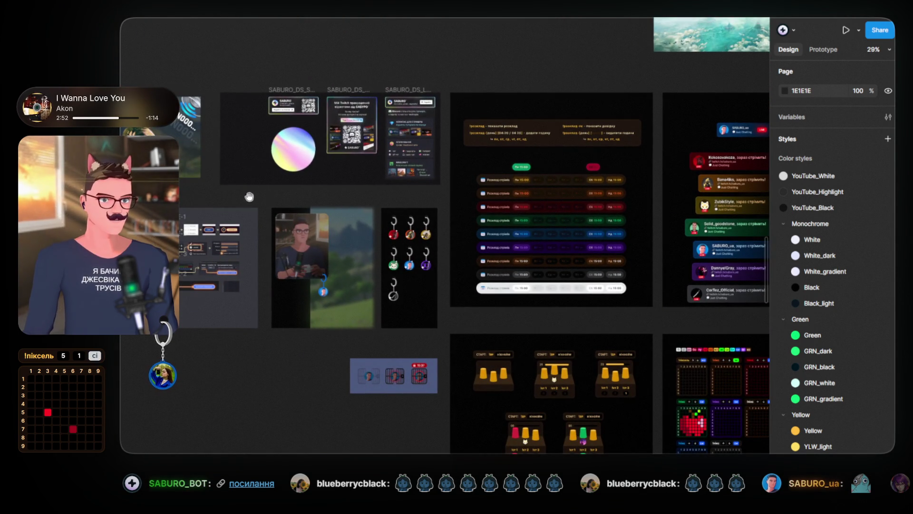
drag(246, 195, 418, 198)
drag(273, 207, 390, 182)
mouse_move(468, 318)
mouse_down()
mouse_move(499, 326)
mouse_move(201, 374)
mouse_up()
drag(334, 374, 239, 326)
drag(532, 385, 380, 345)
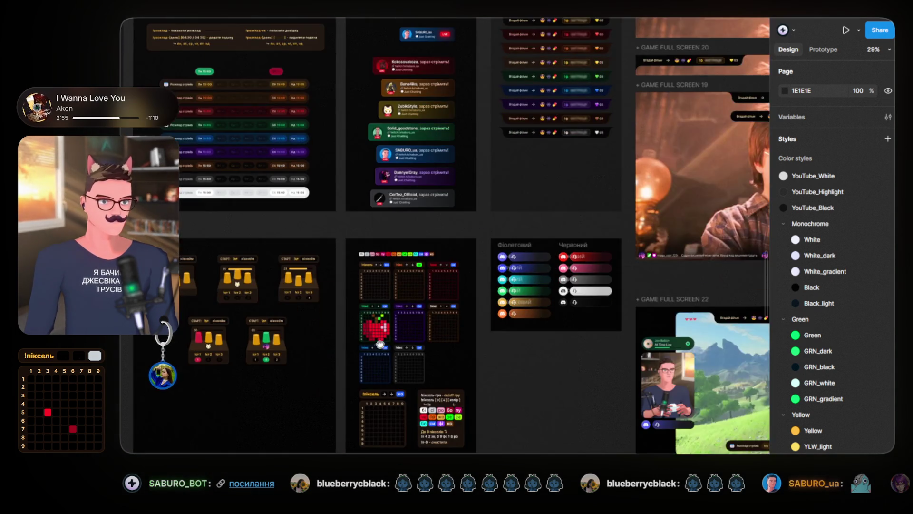
drag(532, 412, 338, 300)
drag(405, 319, 237, 215)
Continue left until the green Tamagotchi sheet with BEZDAR 4200 XB screens is in view
drag(318, 251, 316, 117)
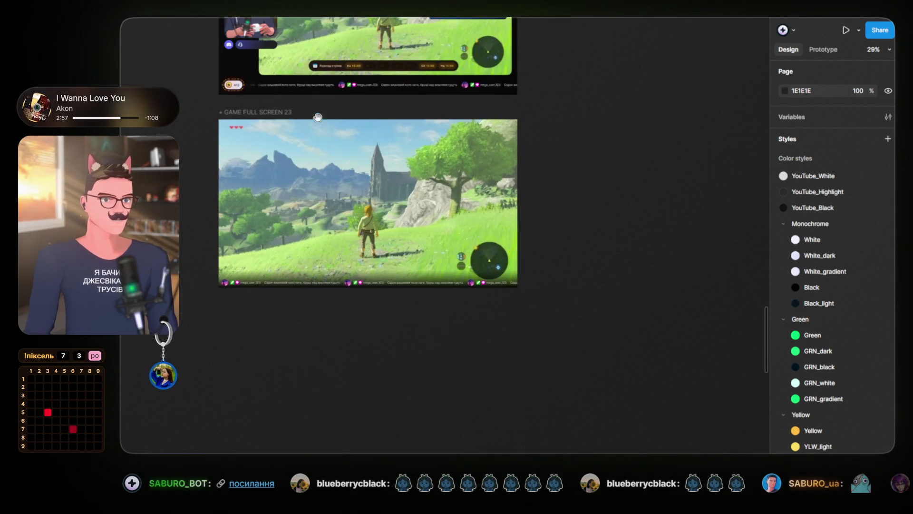
scroll(402, 388, down, 5)
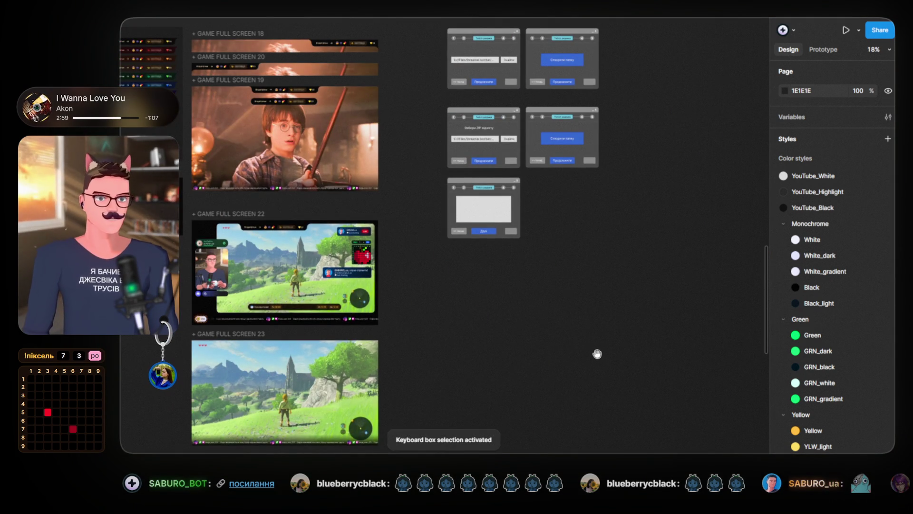
drag(439, 274, 571, 332)
drag(513, 343, 658, 350)
drag(298, 383, 444, 372)
mouse_move(343, 345)
mouse_down()
mouse_move(361, 313)
mouse_move(465, 317)
mouse_up()
scroll(445, 298, up, 5)
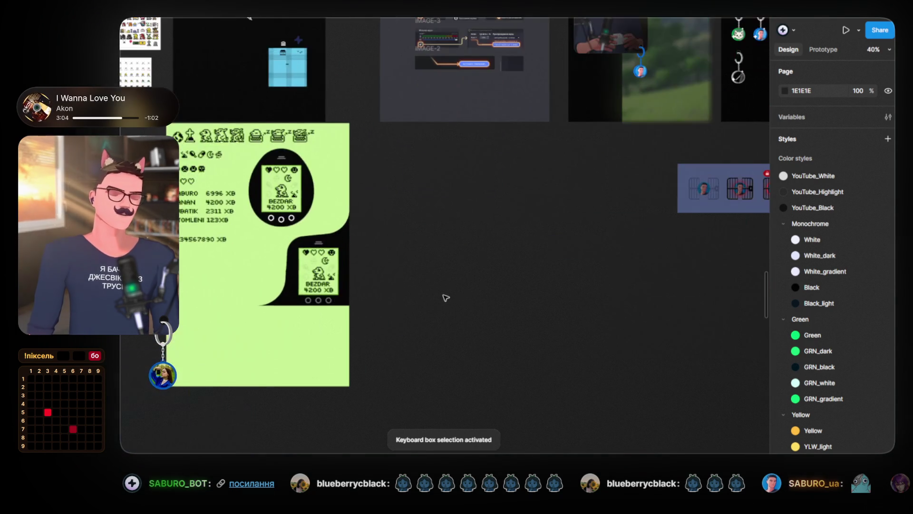
Centre the green Tamagotchi frame and zoom in on the Digimon reference chart beside it
drag(428, 281, 610, 312)
scroll(598, 309, up, 3)
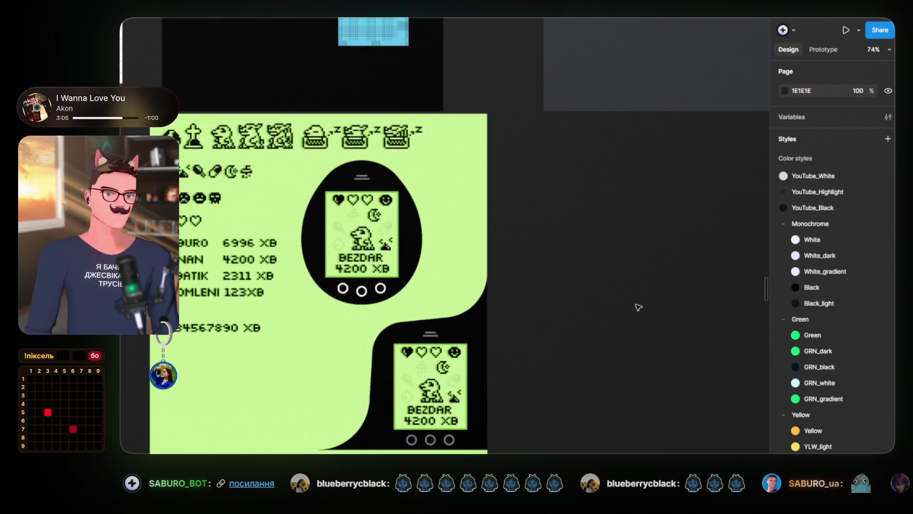
scroll(622, 302, up, 2)
scroll(622, 302, left, 3)
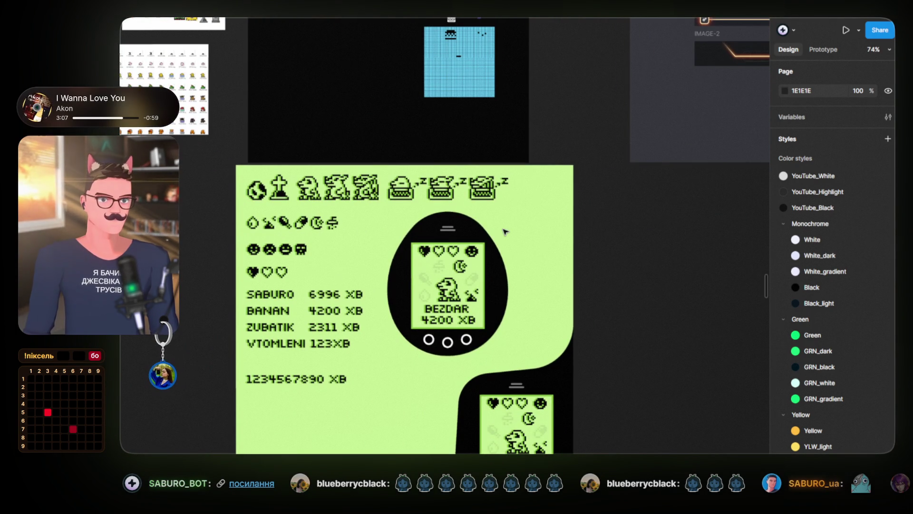
scroll(263, 205, up, 2)
scroll(266, 190, down, 2)
scroll(276, 166, up, 5)
scroll(276, 167, left, 3)
scroll(280, 142, up, 3)
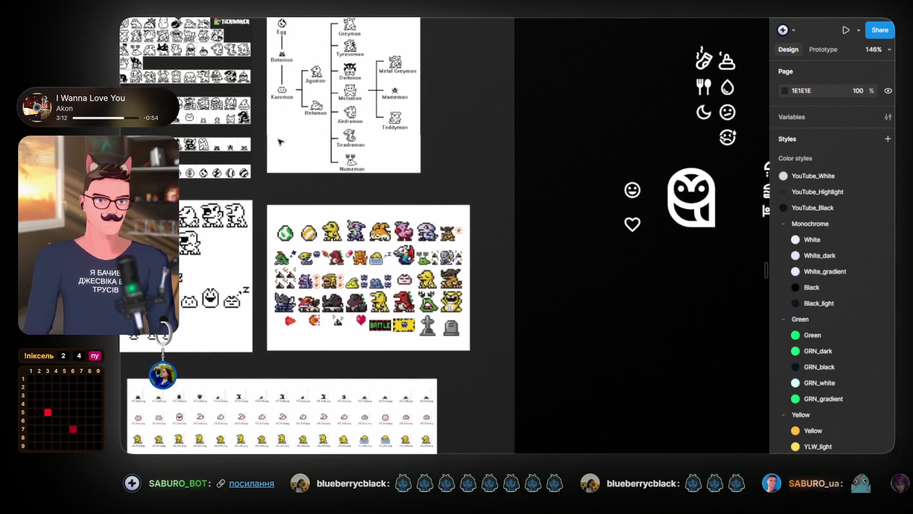
scroll(309, 195, up, 3)
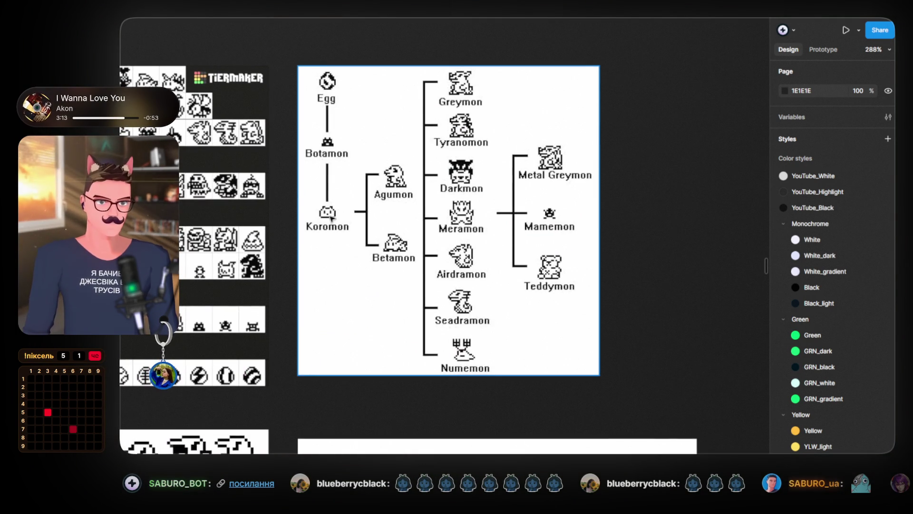
scroll(302, 249, up, 3)
Bring the TierMaker sprite sheet into view and select the black-and-white sprite image
mouse_move(301, 249)
mouse_down()
mouse_move(442, 241)
mouse_move(571, 357)
mouse_move(584, 343)
mouse_up()
scroll(584, 343, down, 10)
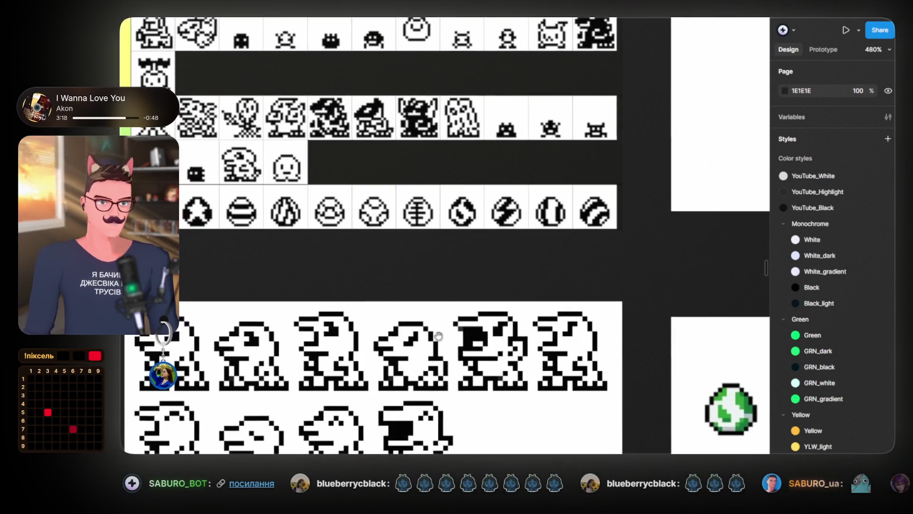
scroll(418, 152, down, 3)
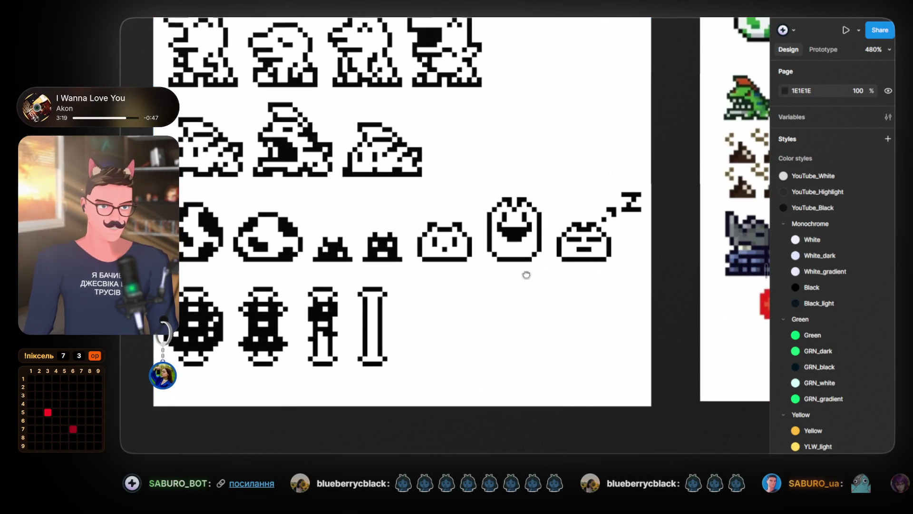
scroll(527, 272, right, 2)
click(346, 276)
scroll(346, 275, down, 10)
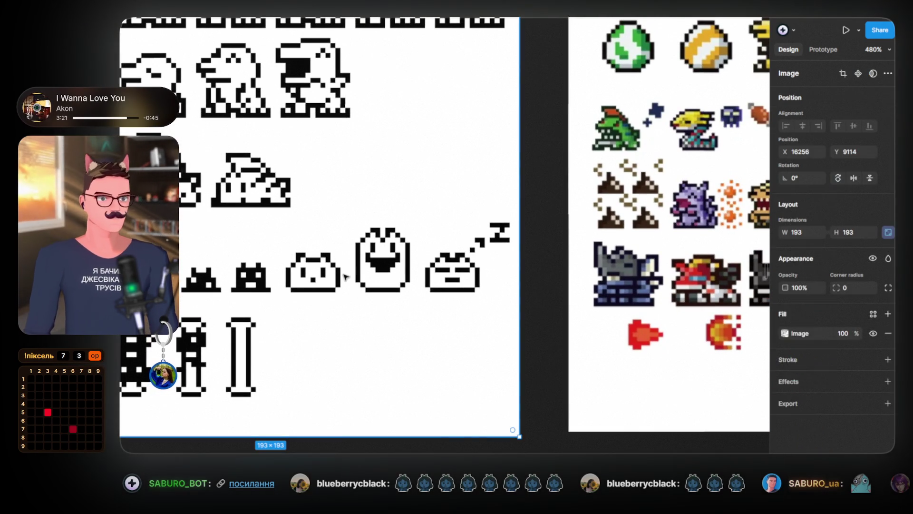
Set the sprite sheet to 31% opacity and place it over the blue pixel grid
scroll(619, 340, right, 5)
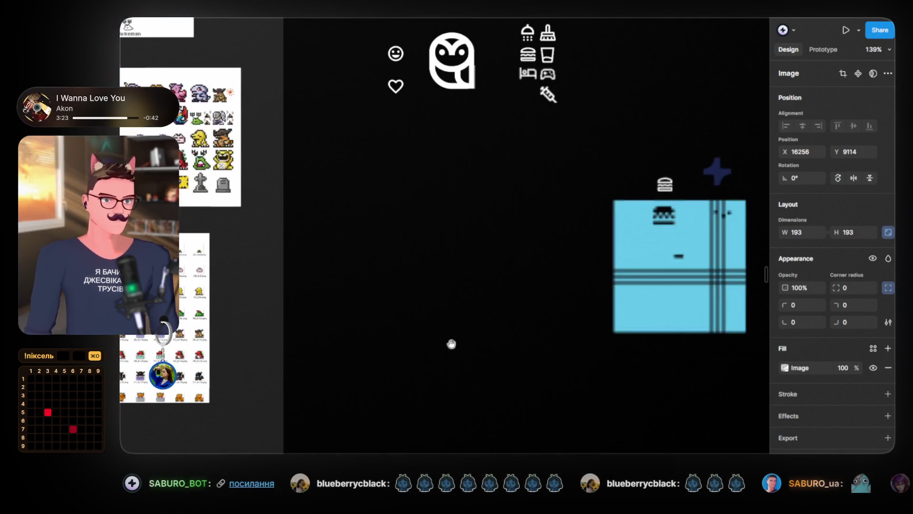
scroll(450, 343, up, 5)
scroll(265, 196, down, 5)
scroll(422, 322, up, 2)
scroll(390, 223, up, 5)
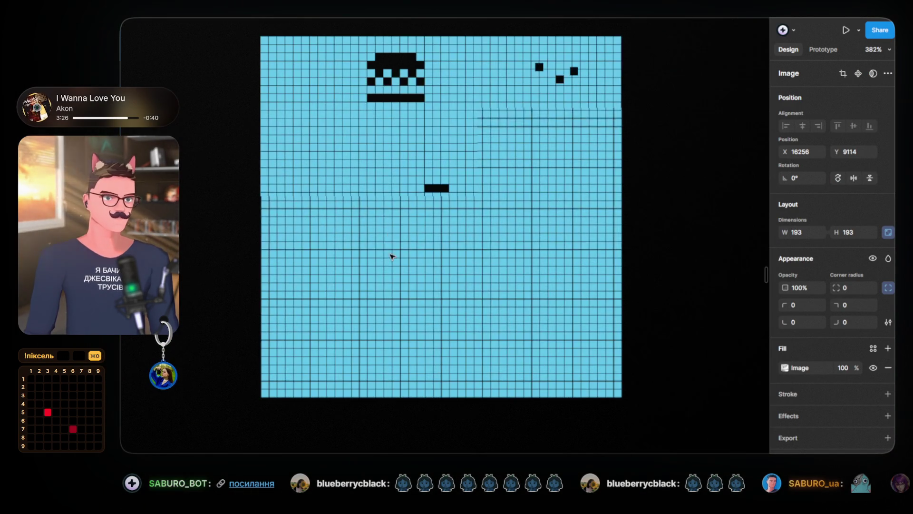
key(Escape)
key(ctrl+v)
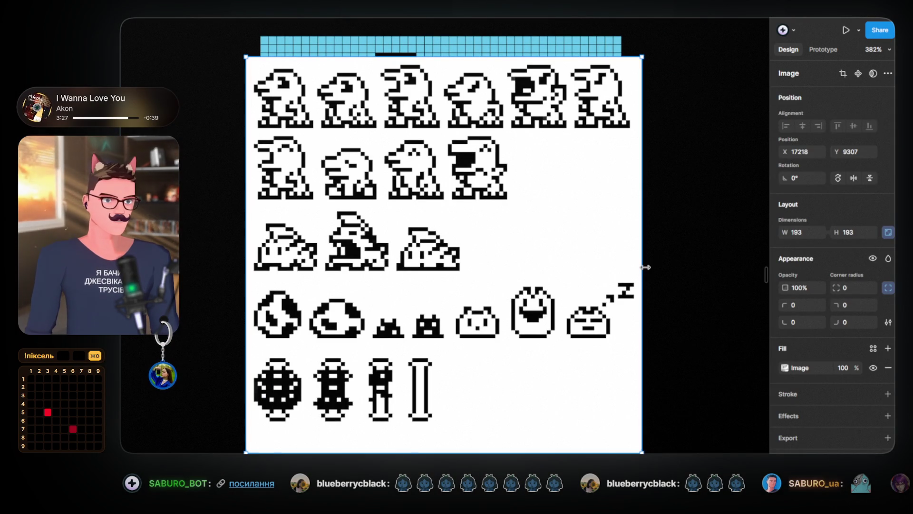
drag(786, 288, 685, 286)
drag(627, 286, 474, 258)
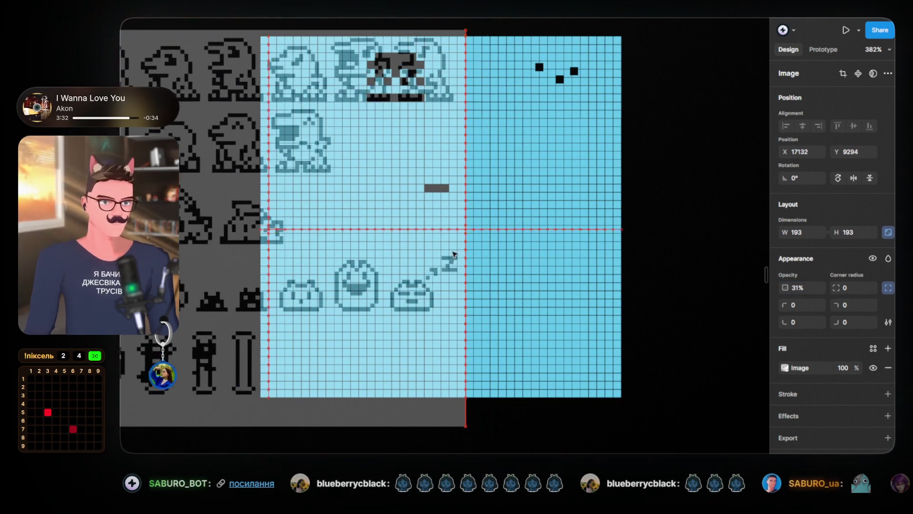
Crop the reference down to the bottom row of three creature faces
scroll(457, 256, up, 3)
scroll(451, 255, down, 5)
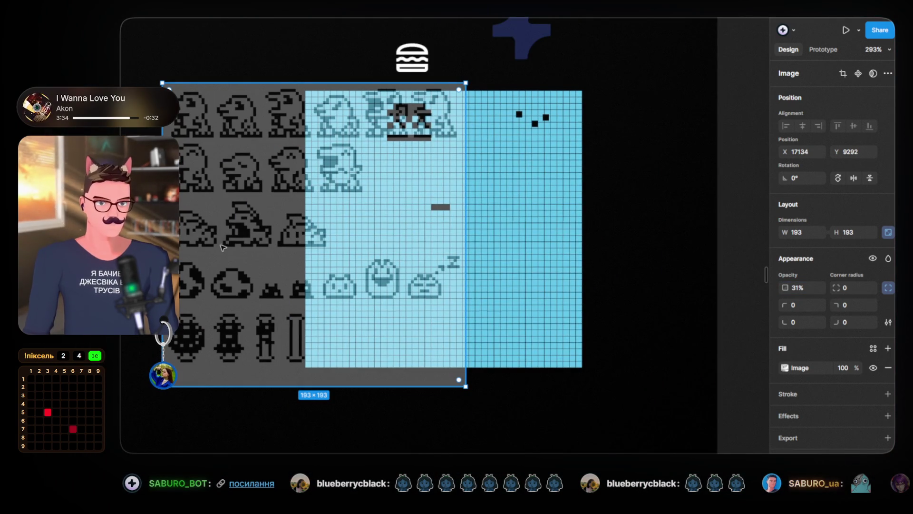
drag(160, 226, 321, 226)
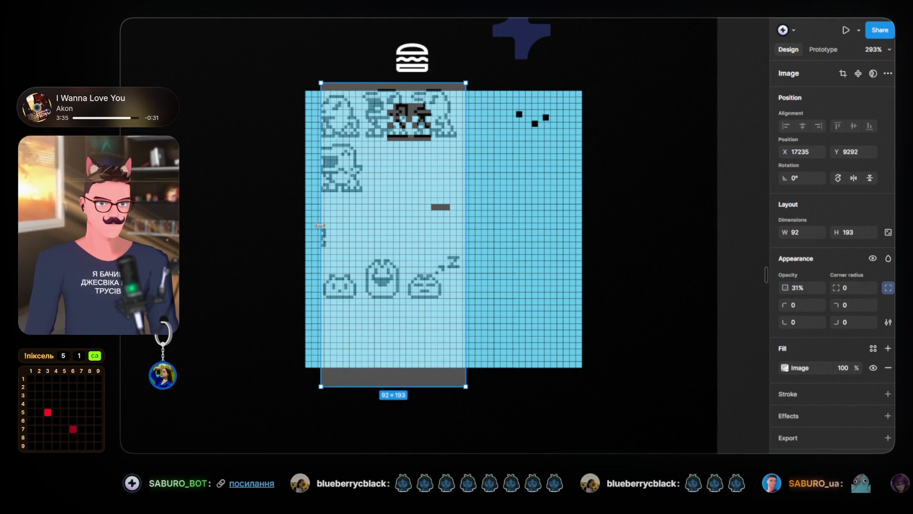
drag(382, 82, 390, 255)
drag(396, 348, 404, 308)
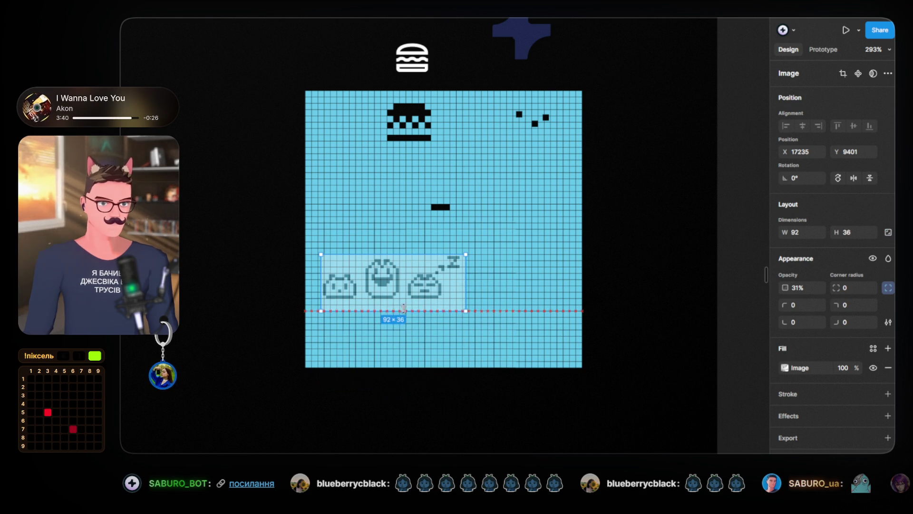
scroll(420, 292, up, 5)
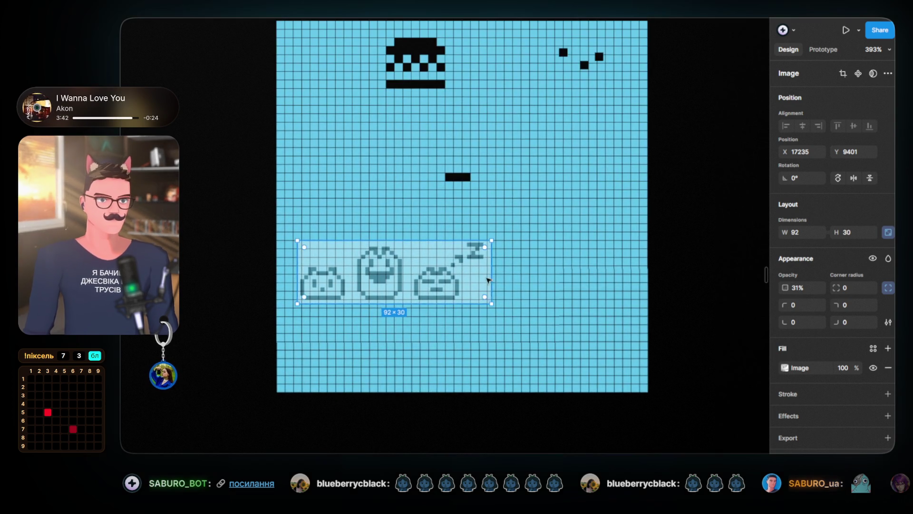
drag(498, 267, 498, 266)
Enlarge the cropped strip proportionally and position it over the grid cells
drag(382, 222, 383, 149)
drag(467, 234, 530, 253)
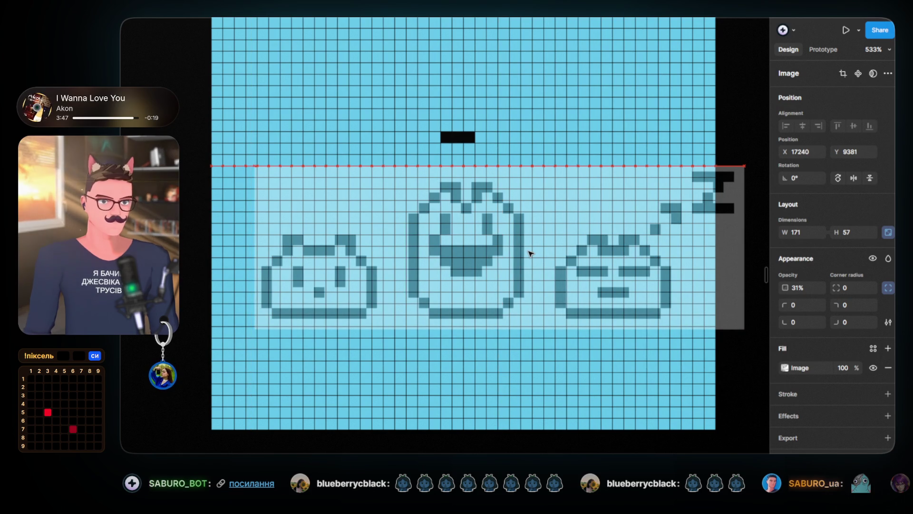
mouse_move(738, 324)
mouse_down()
mouse_move(768, 337)
mouse_move(646, 298)
mouse_move(730, 346)
mouse_move(707, 334)
mouse_up()
drag(363, 320, 312, 287)
scroll(312, 287, left, 3)
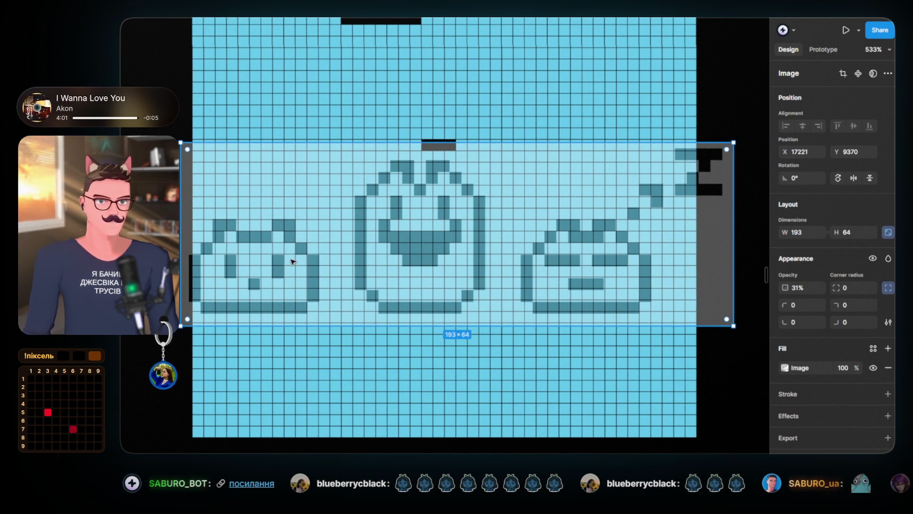
Fine-tune the strip's edges to 188×62 and nudge it right to align with the cells
drag(184, 223, 187, 224)
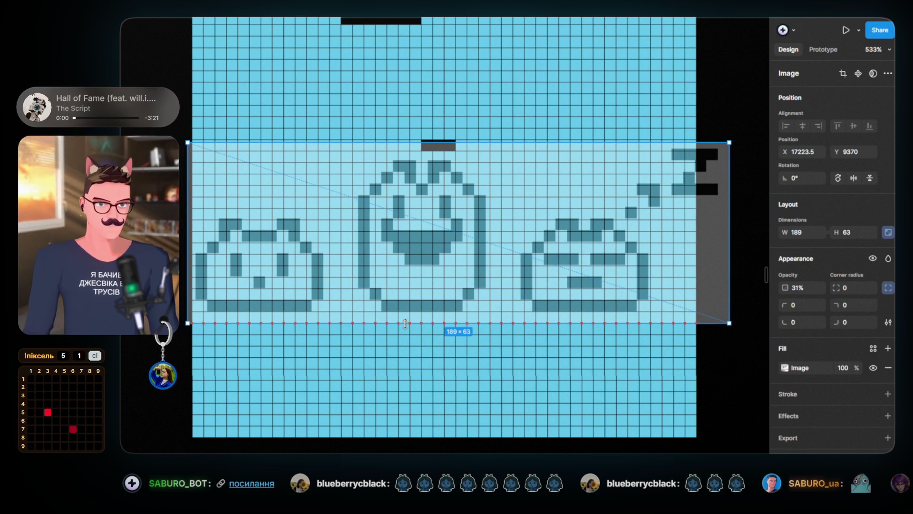
drag(402, 325, 401, 323)
key(ctrl+z)
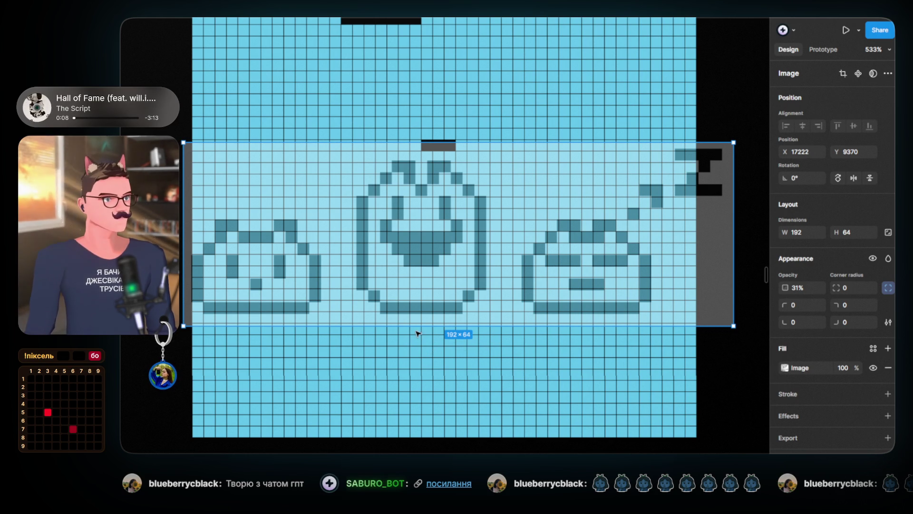
drag(402, 323, 402, 324)
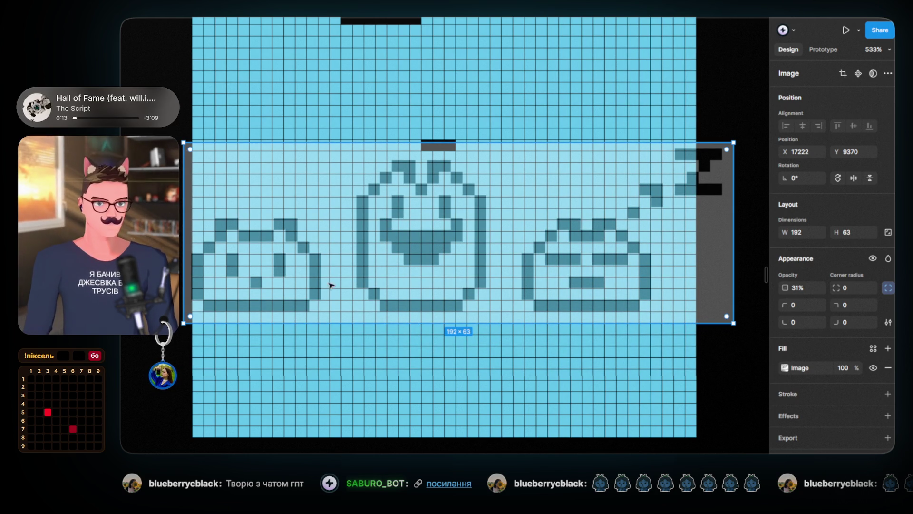
drag(732, 256, 722, 256)
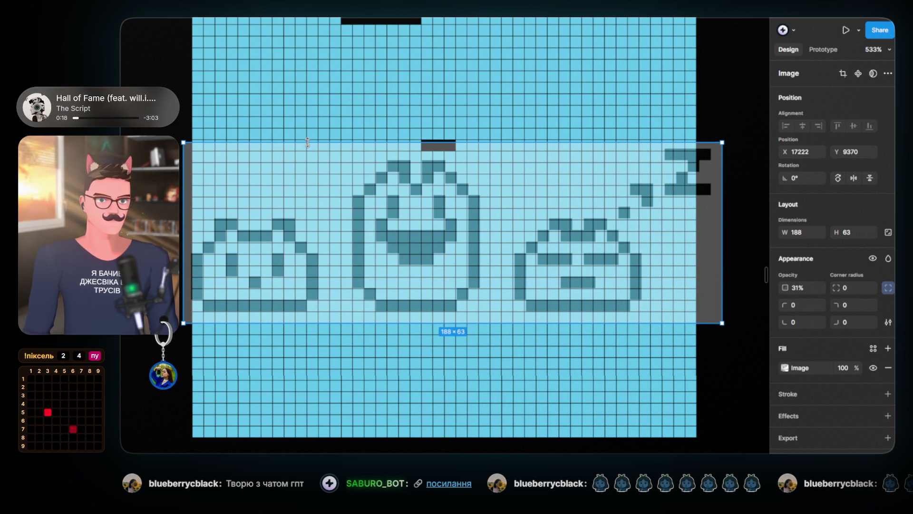
drag(308, 143, 308, 144)
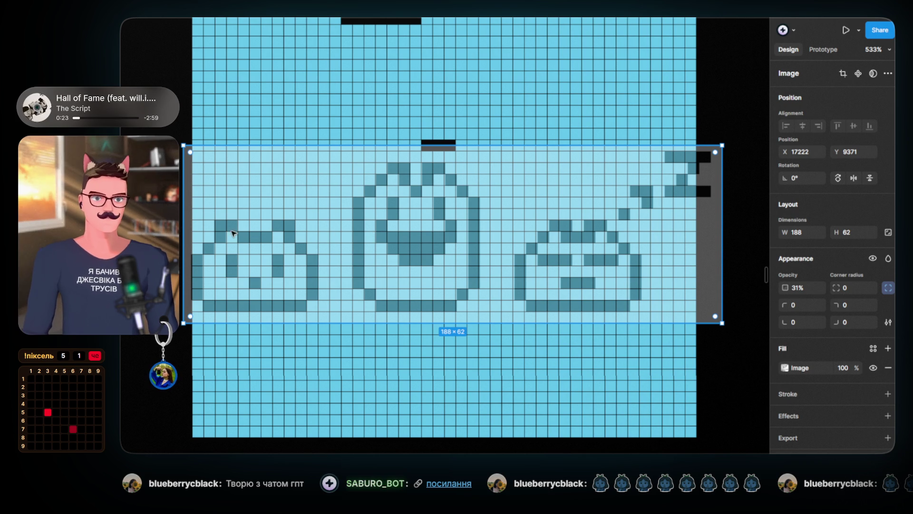
key(Right)
key(Right)
key(Right)
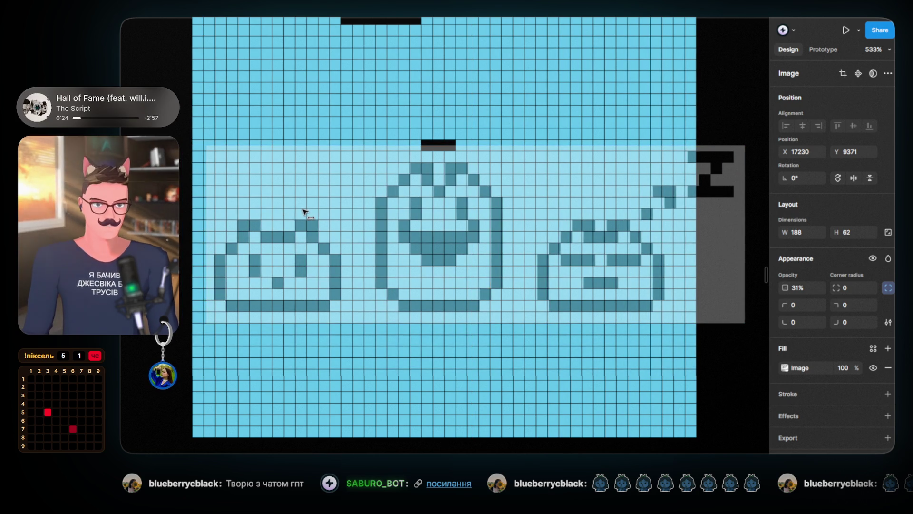
scroll(239, 232, up, 3)
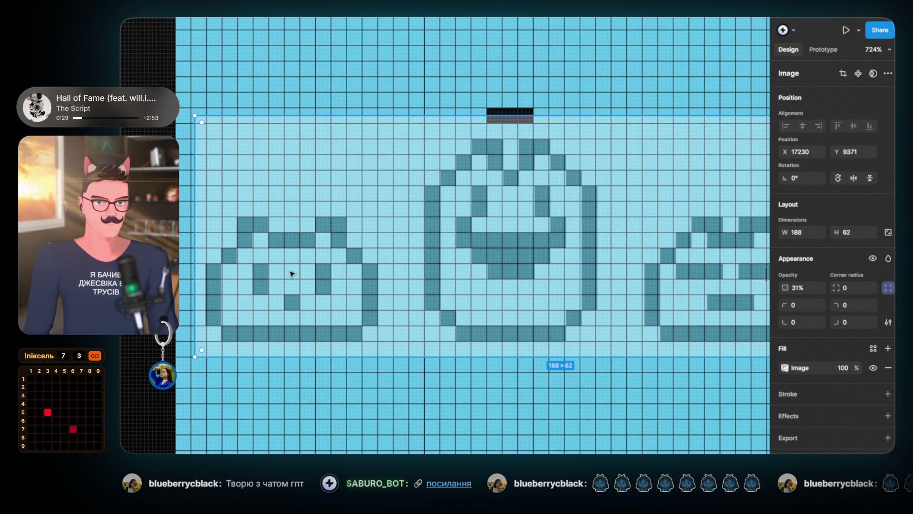
Place black pixels for the creature's left ear and copy the two-pixel ear to the right
click(495, 116)
mouse_move(494, 116)
mouse_down()
mouse_move(271, 225)
mouse_move(425, 147)
mouse_up()
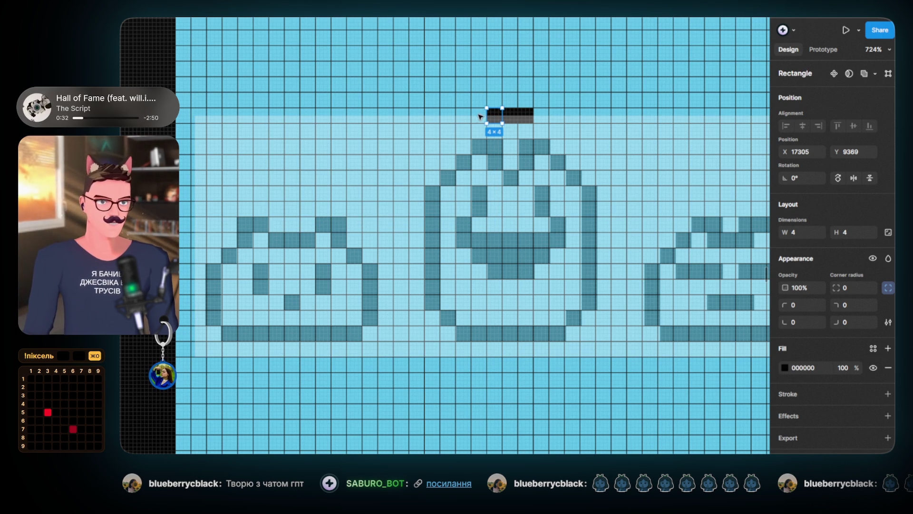
mouse_move(497, 117)
mouse_down()
mouse_move(281, 233)
mouse_move(248, 224)
mouse_up()
key(ctrl+d)
key(Right)
key(Right)
key(Right)
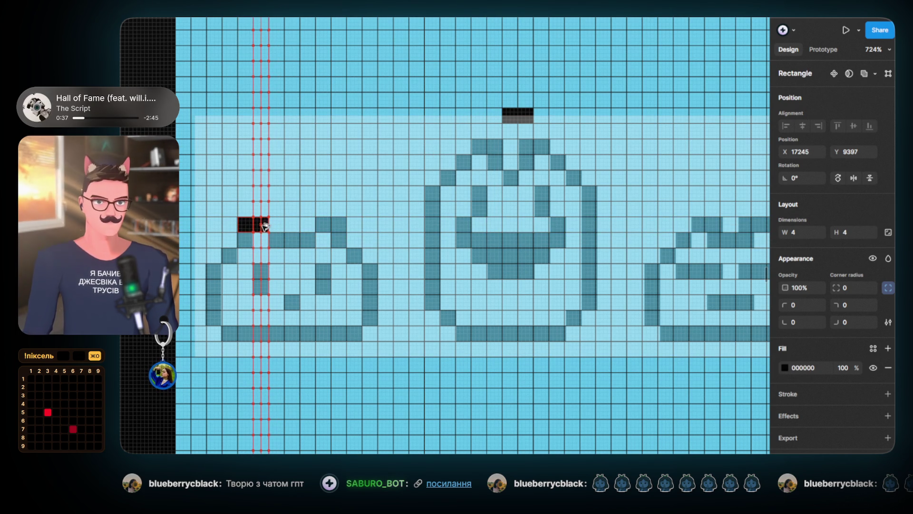
shift+click(246, 224)
scroll(246, 233, up, 5)
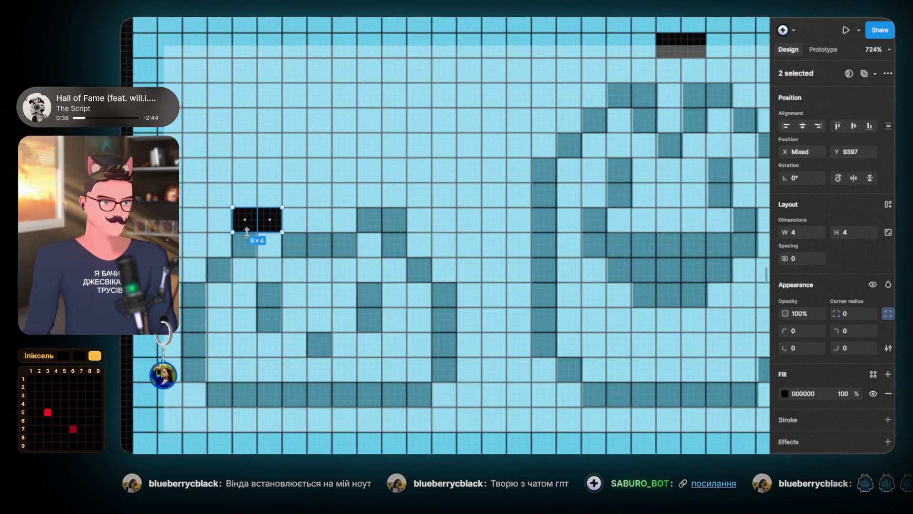
scroll(274, 276, down, 1)
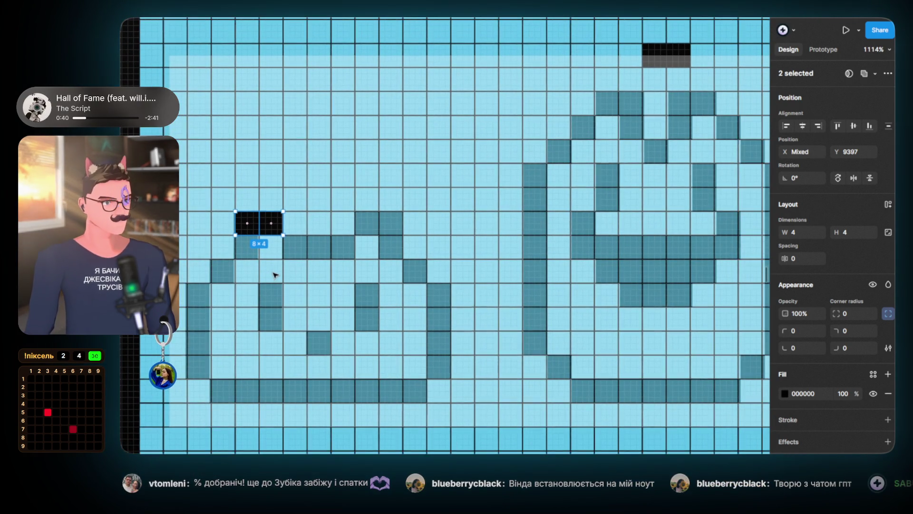
scroll(289, 280, down, 1)
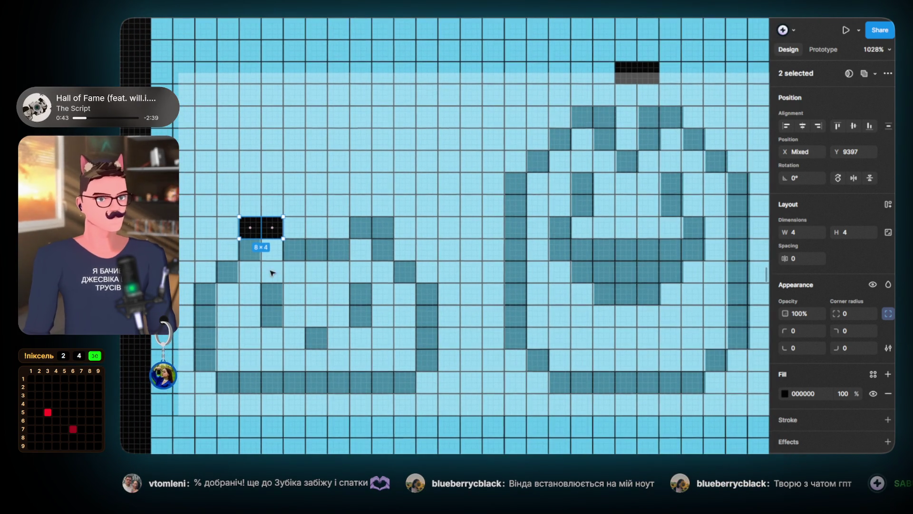
drag(271, 230, 388, 237)
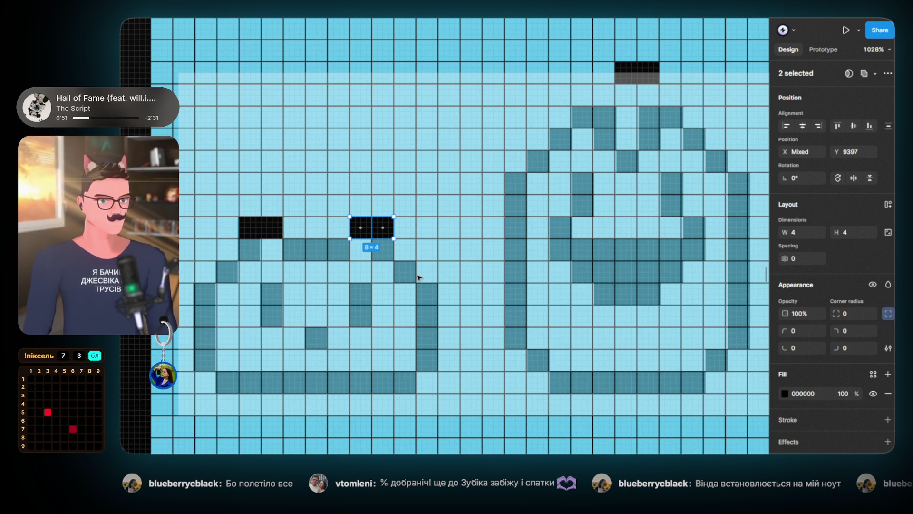
Copy ear pixels down and extend the black base line along the bottom row
shift+click(262, 233)
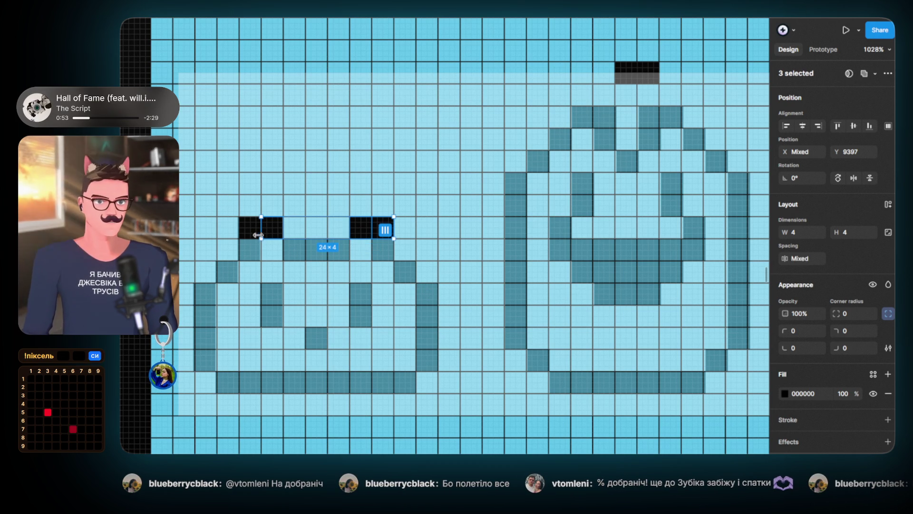
shift+click(252, 230)
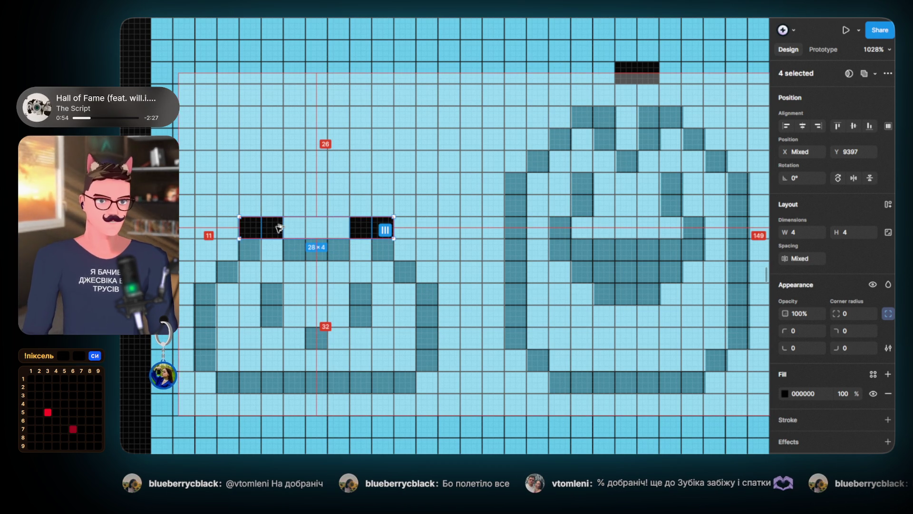
drag(278, 241, 288, 381)
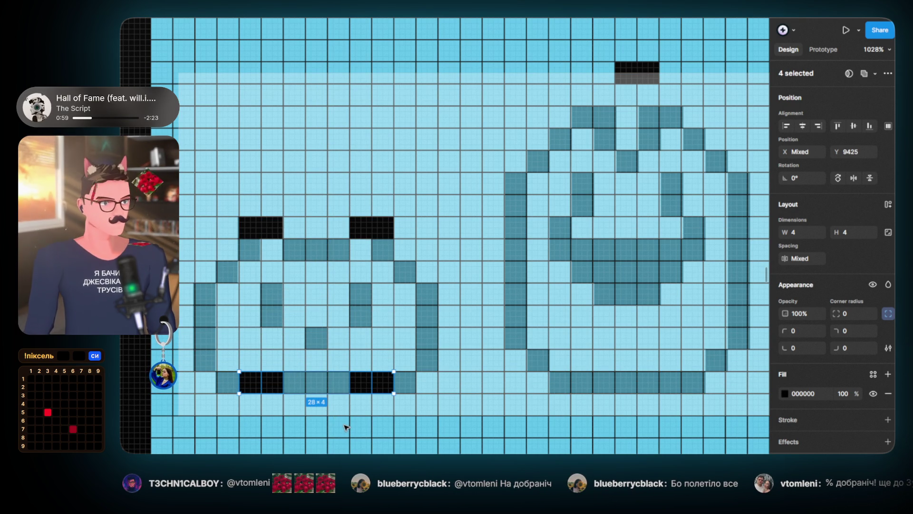
click(284, 435)
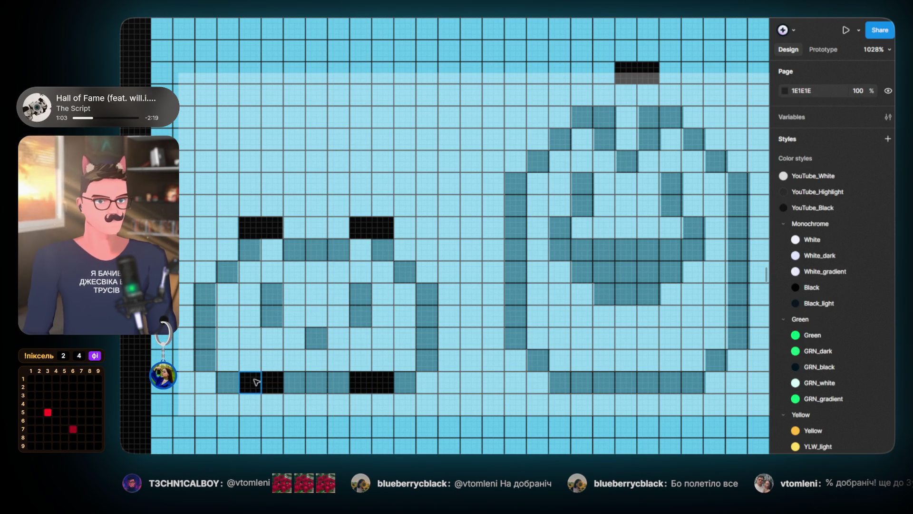
mouse_move(251, 385)
mouse_down()
mouse_move(231, 385)
mouse_move(406, 385)
mouse_up()
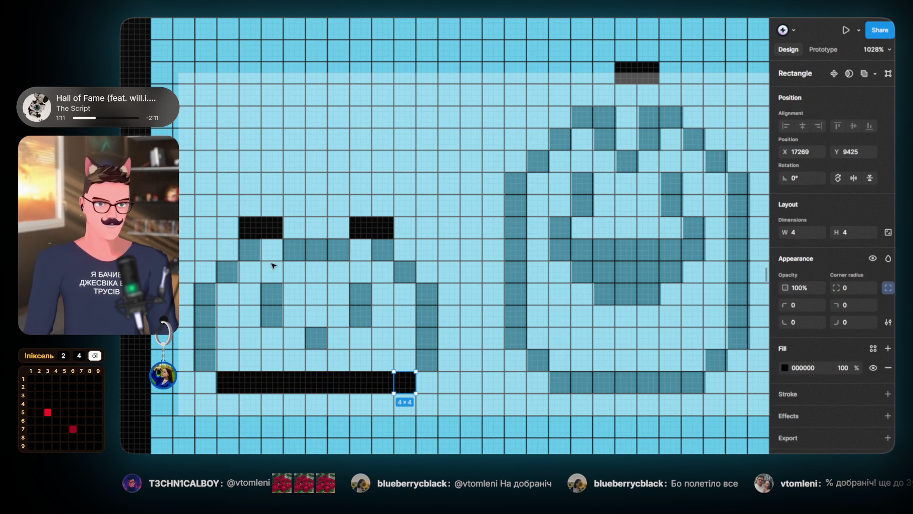
Build the left outline column, copy it to the right side and add a corner pixel
mouse_move(251, 228)
mouse_down()
mouse_move(255, 254)
mouse_move(211, 292)
mouse_move(212, 360)
mouse_move(220, 342)
mouse_up()
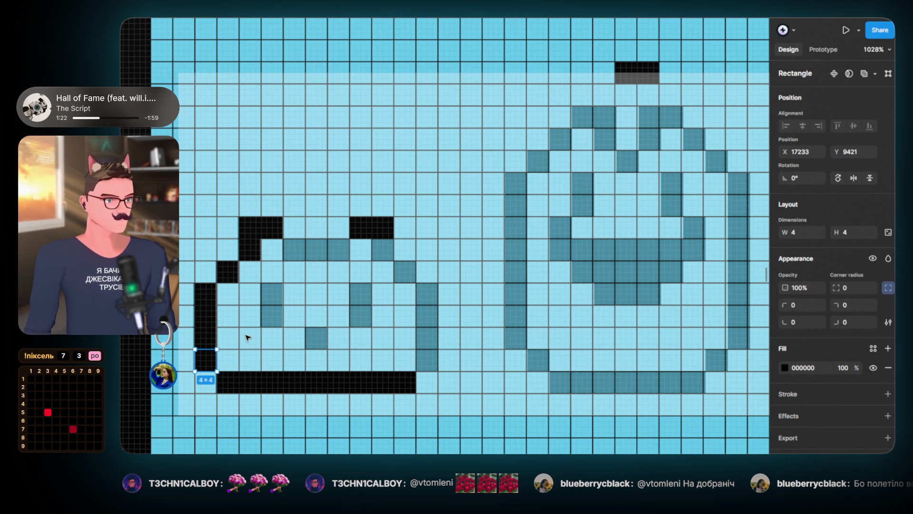
click(207, 295)
shift+click(207, 316)
shift+click(210, 338)
shift+click(209, 360)
drag(207, 316, 428, 317)
mouse_move(366, 233)
mouse_down()
mouse_move(381, 225)
mouse_move(383, 251)
mouse_move(405, 272)
mouse_up()
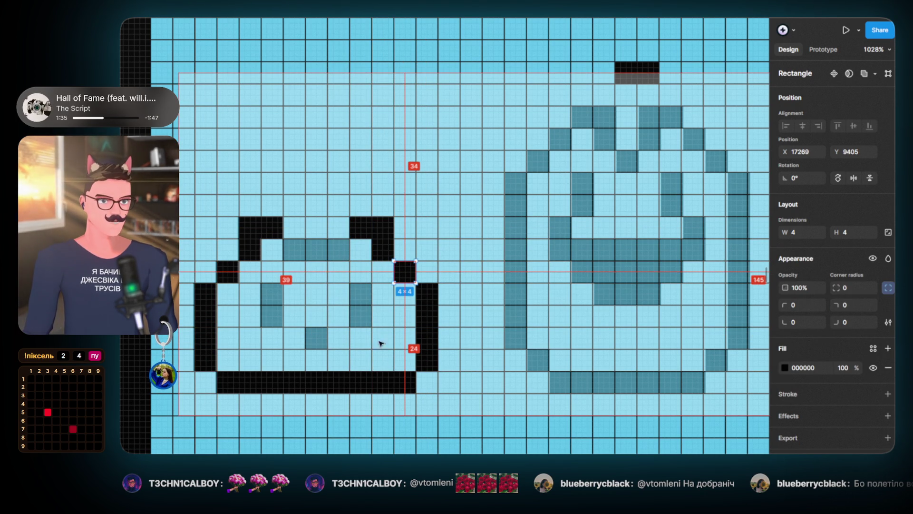
Move three base pixels up to form the head top and add the eye and mouth pixels
click(295, 382)
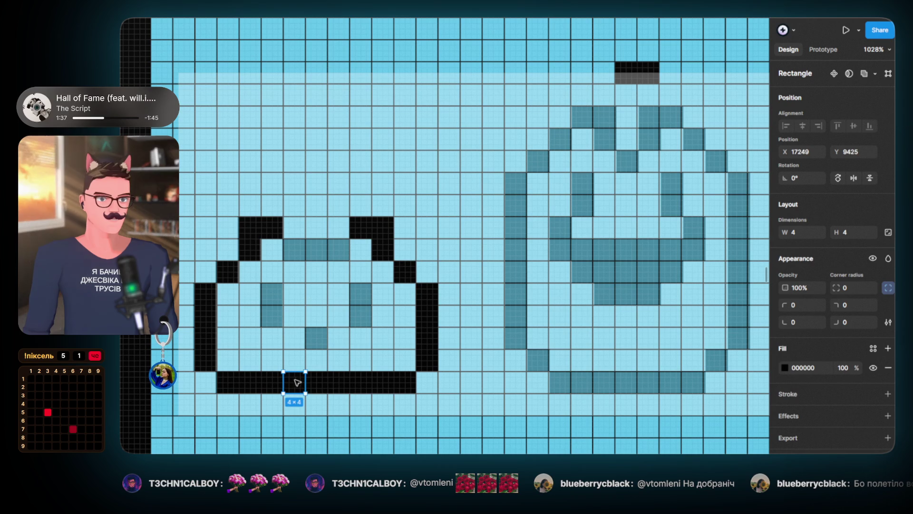
shift+click(316, 382)
shift+click(338, 382)
drag(338, 387, 339, 253)
drag(274, 232, 272, 294)
drag(275, 232, 272, 316)
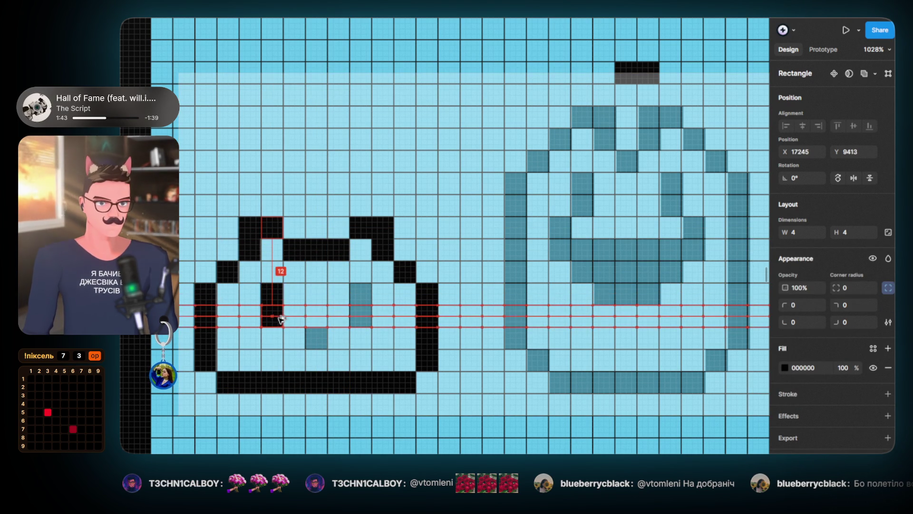
mouse_move(273, 229)
mouse_down()
mouse_move(370, 308)
mouse_move(359, 293)
mouse_move(367, 319)
mouse_move(300, 357)
mouse_up()
scroll(395, 381, down, 3)
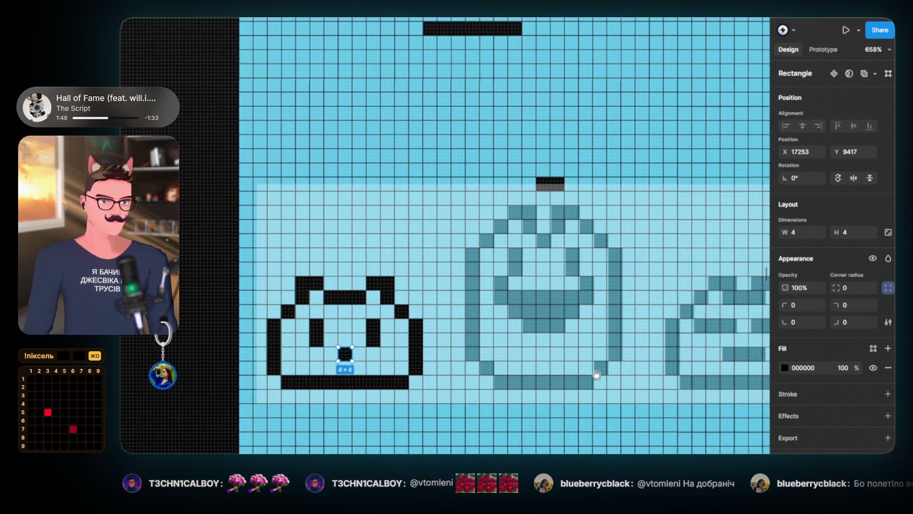
Shift the faded reference left and drag the 33 traced pixels onto the right-hand sleeping cat
scroll(597, 375, down, 3)
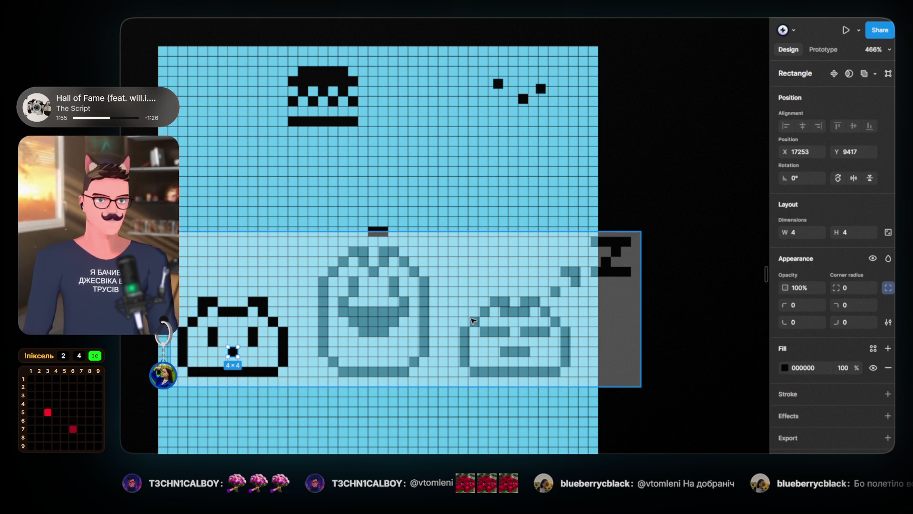
click(471, 321)
drag(471, 321, 353, 320)
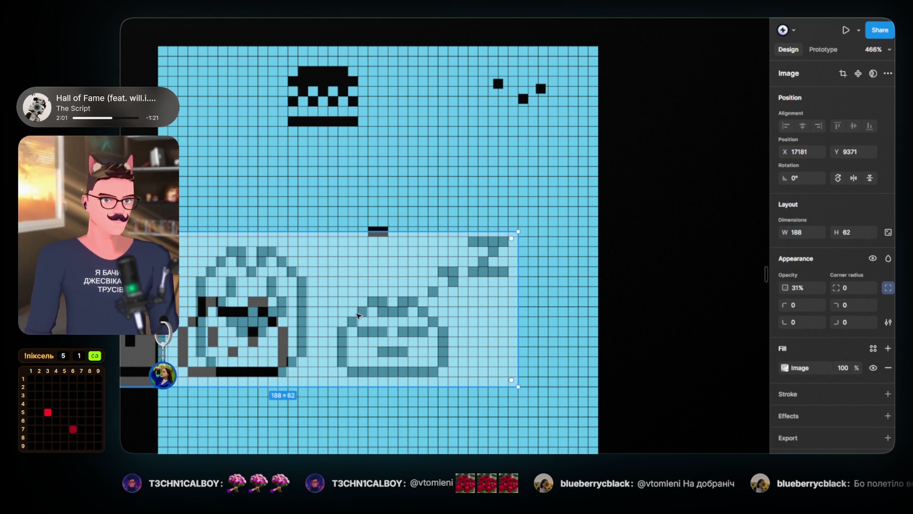
mouse_move(353, 320)
mouse_down()
mouse_move(352, 381)
mouse_move(353, 320)
mouse_up()
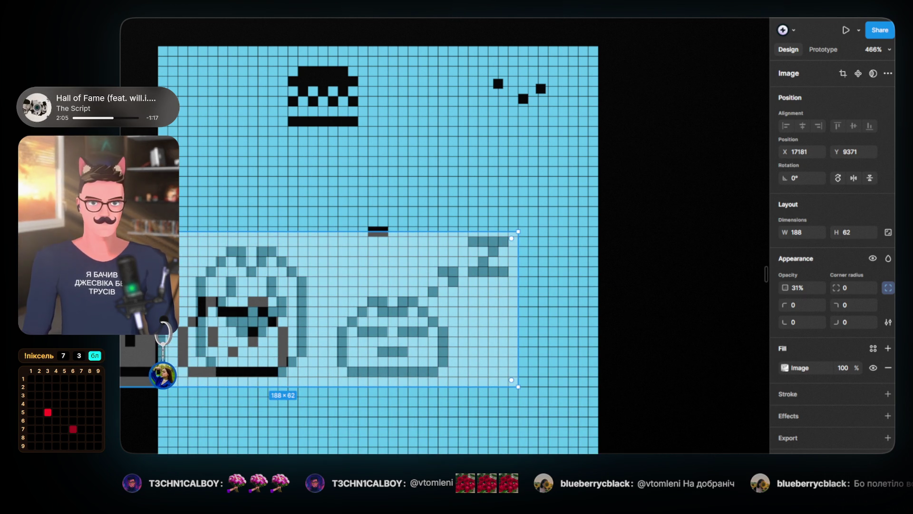
click(206, 285)
mouse_move(253, 368)
mouse_down()
mouse_move(286, 379)
mouse_move(433, 379)
mouse_up()
Move single pixels of the copied cat one cell at a time to reshape its ears and eyes
scroll(432, 379, up, 5)
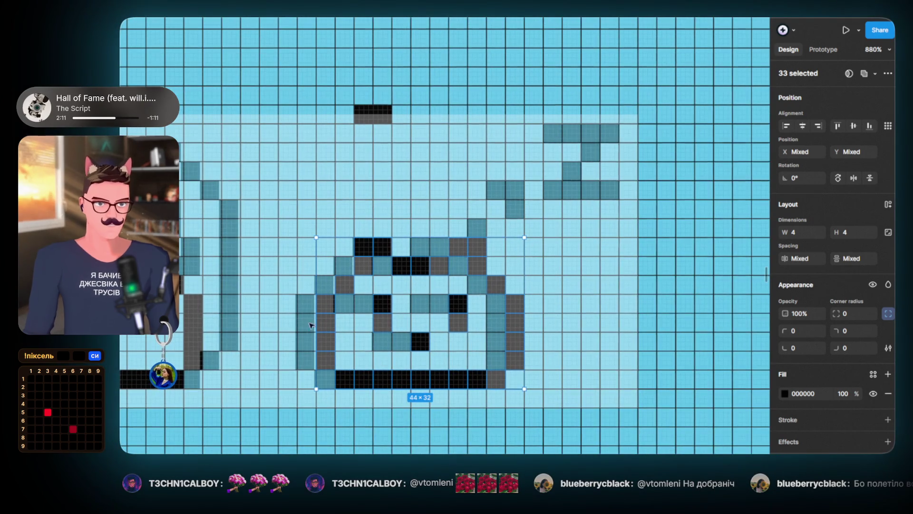
drag(325, 330, 307, 329)
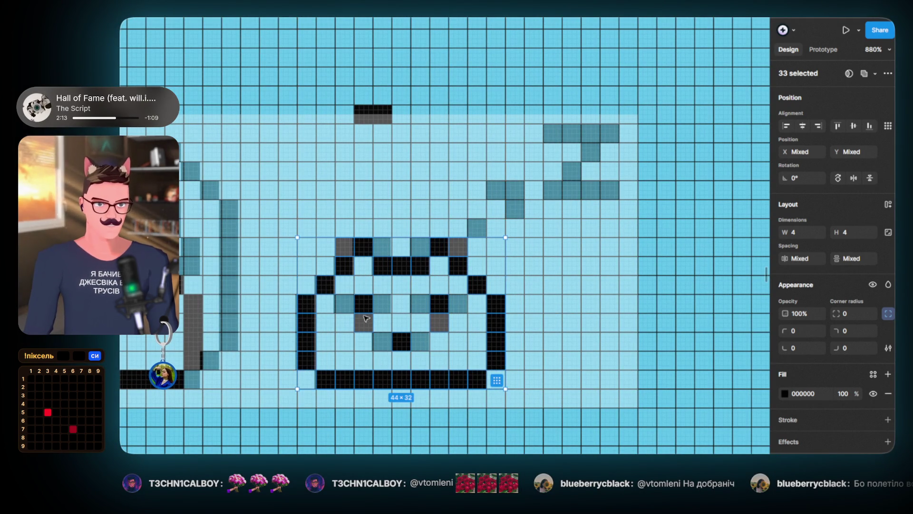
click(367, 327)
mouse_move(364, 326)
mouse_down()
mouse_move(359, 306)
mouse_move(397, 306)
mouse_up()
mouse_move(368, 250)
mouse_down()
mouse_move(334, 298)
mouse_move(347, 247)
mouse_up()
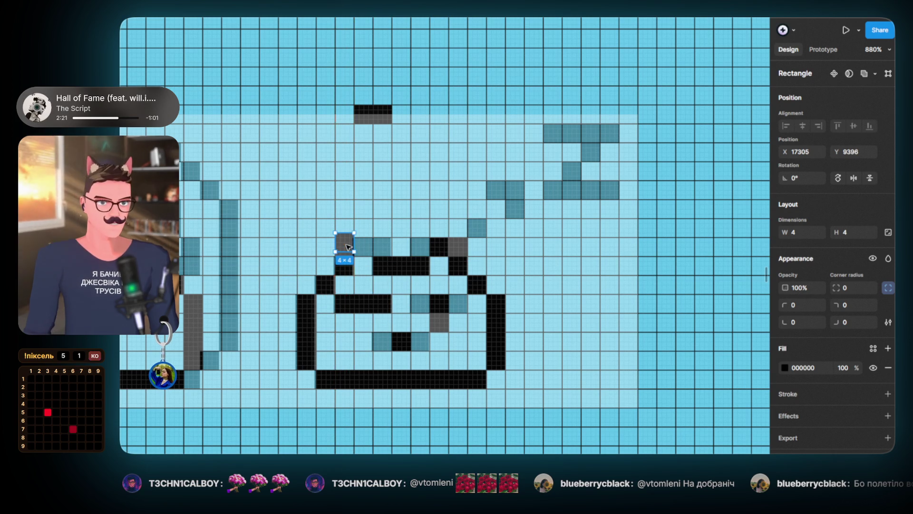
key(ctrl+z)
drag(275, 223, 581, 420)
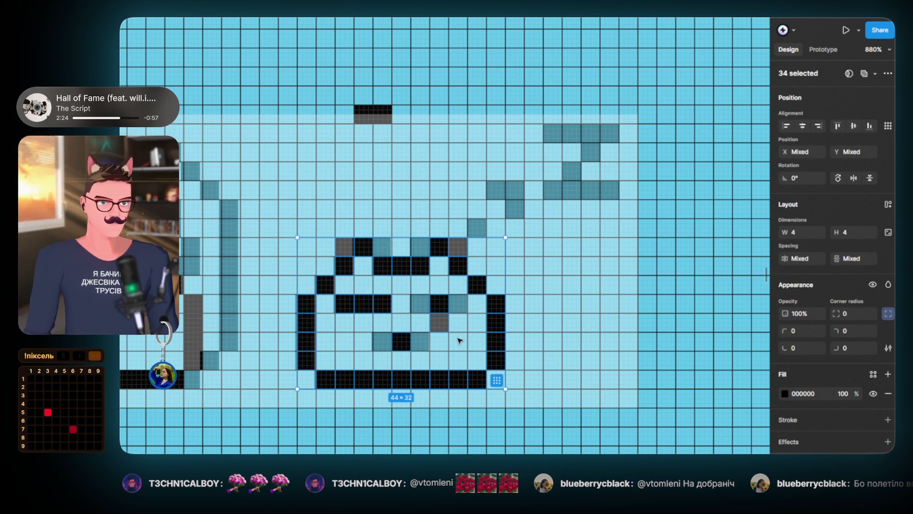
click(459, 341)
click(431, 322)
mouse_move(431, 322)
mouse_down()
mouse_move(412, 306)
mouse_move(460, 309)
mouse_move(385, 346)
mouse_move(420, 341)
mouse_move(428, 304)
mouse_move(503, 203)
mouse_move(489, 203)
mouse_move(495, 188)
mouse_move(518, 192)
mouse_move(517, 211)
mouse_move(581, 129)
mouse_move(547, 133)
mouse_move(611, 136)
mouse_move(593, 138)
mouse_move(594, 154)
mouse_move(552, 189)
mouse_move(613, 190)
mouse_up()
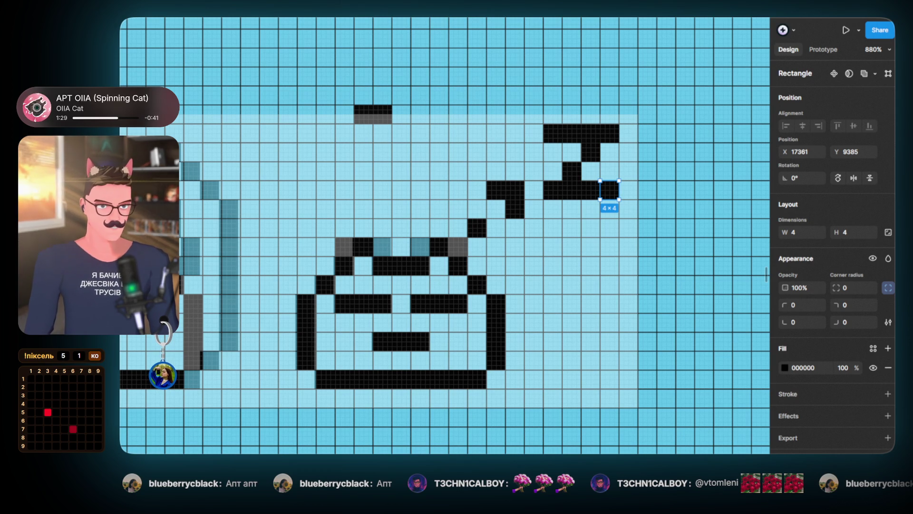
Delete two stray pixels by the Z, then nudge the sleeping cat and its top pixel right
click(418, 144)
mouse_move(410, 144)
mouse_down()
mouse_move(334, 101)
mouse_move(637, 407)
mouse_up()
key(Delete)
drag(498, 312, 497, 310)
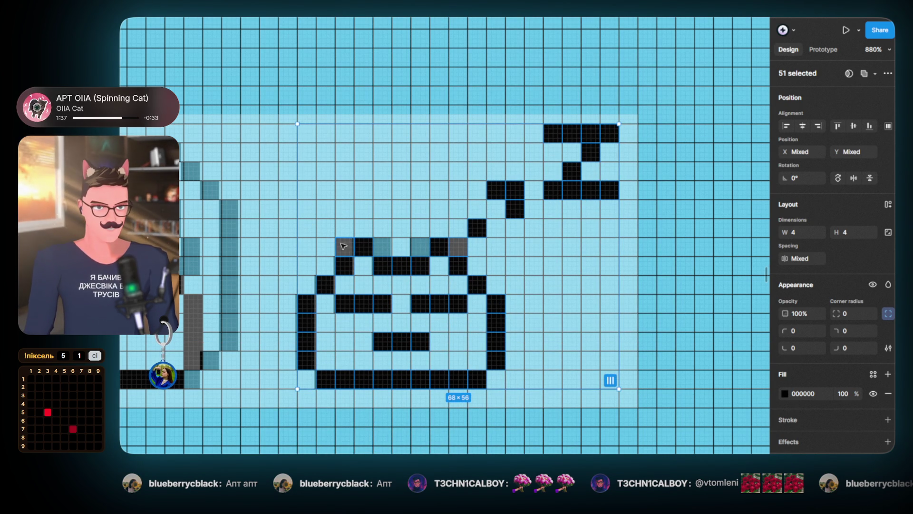
click(344, 246)
mouse_move(343, 246)
mouse_down()
mouse_move(452, 248)
mouse_move(422, 247)
mouse_up()
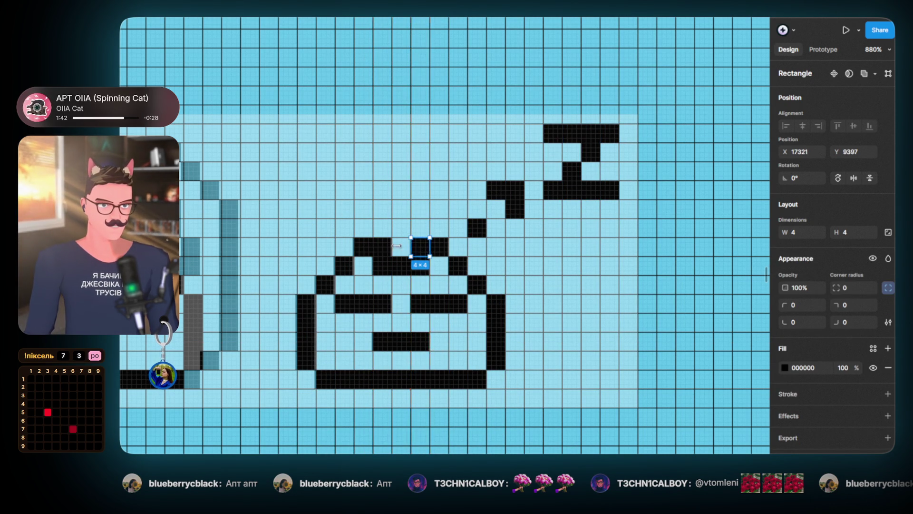
scroll(381, 238, down, 5)
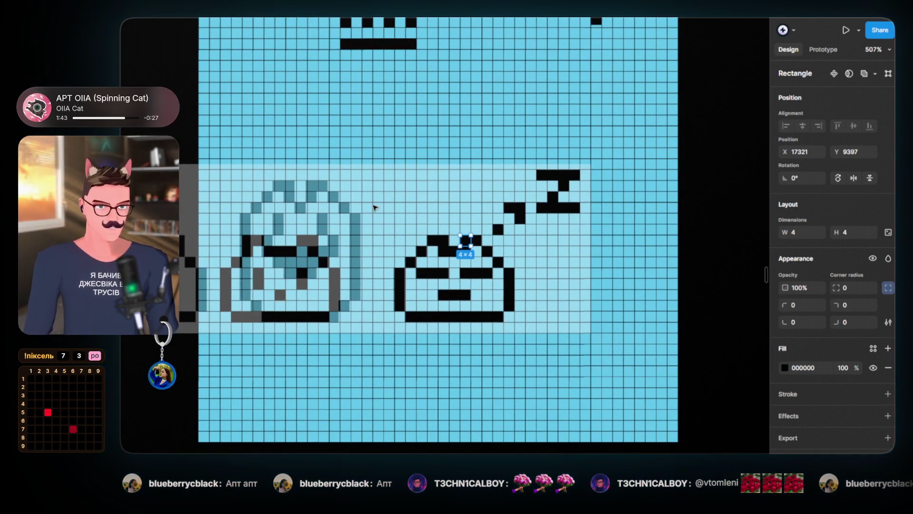
click(381, 205)
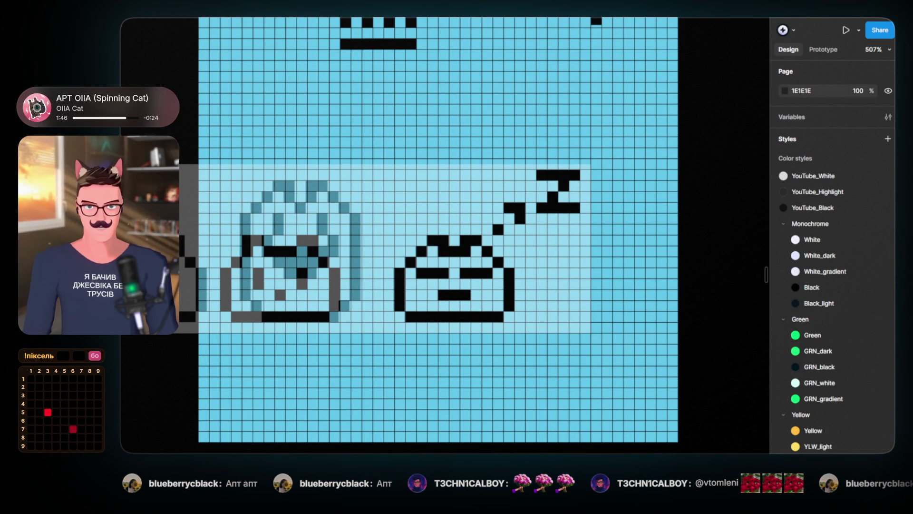
Delete the faded reference and union the left cat's pixels into one 44×32 shape
click(385, 248)
key(Delete)
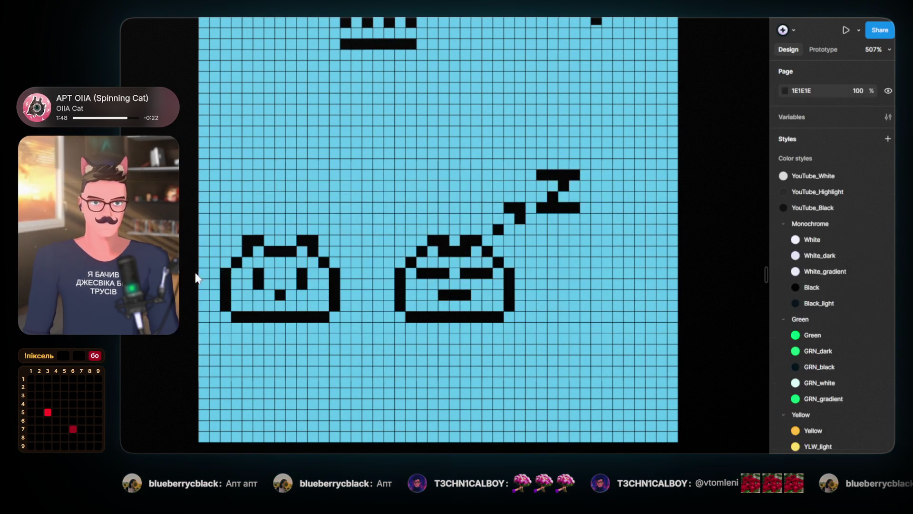
drag(216, 199, 361, 357)
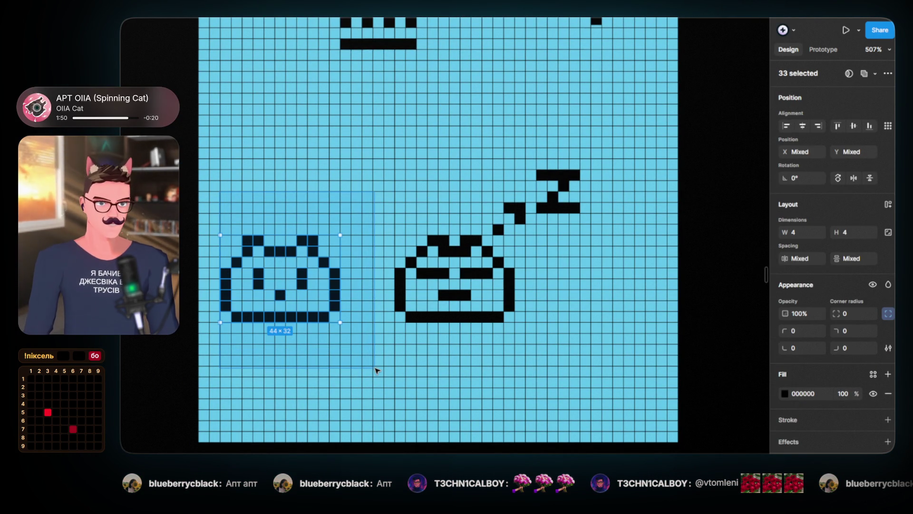
click(865, 73)
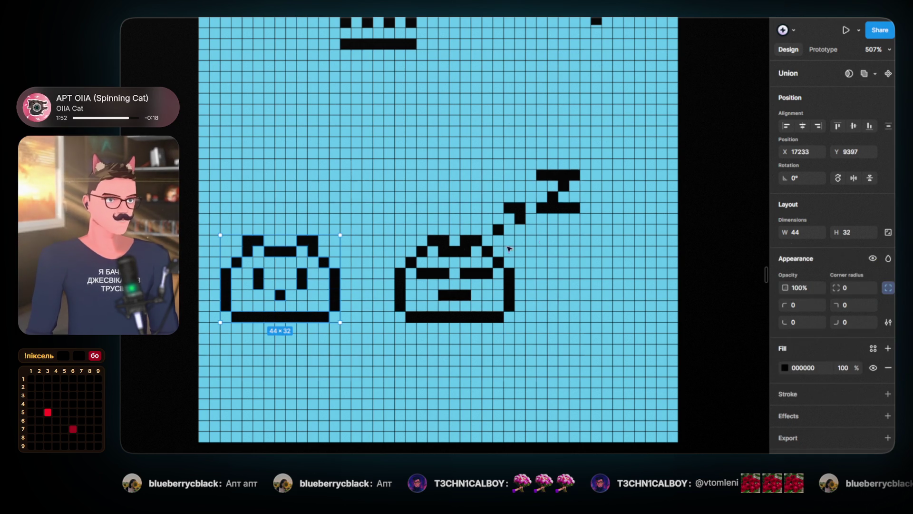
Union the sleeping cat's pixels into one shape and cut both cats from the blue grid
drag(393, 155, 607, 363)
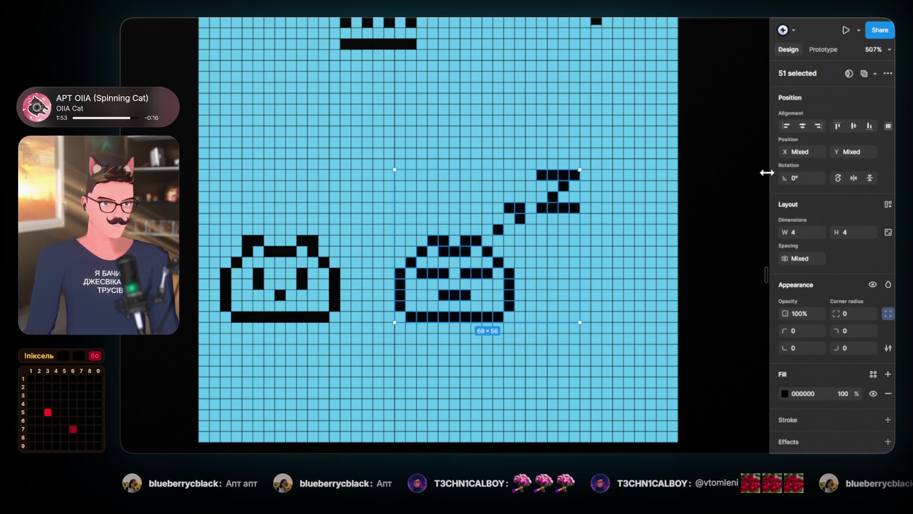
click(864, 73)
scroll(249, 366, down, 3)
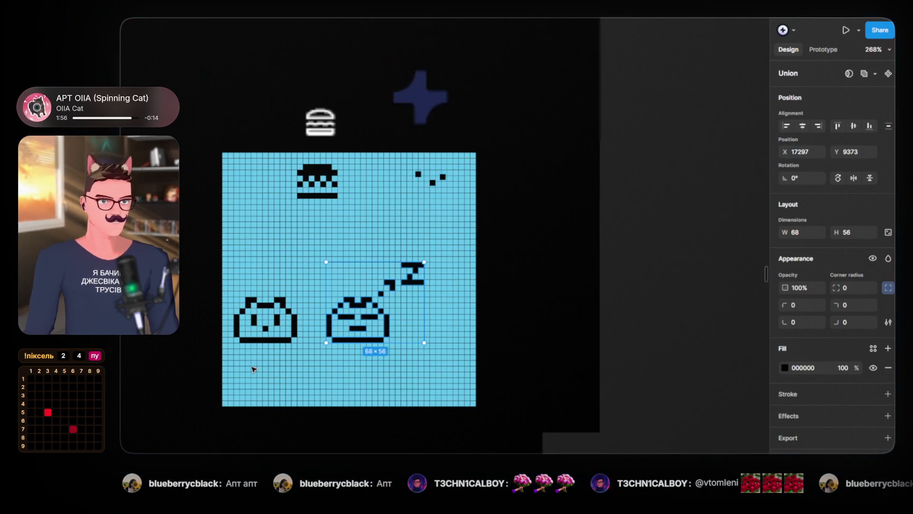
shift+click(274, 341)
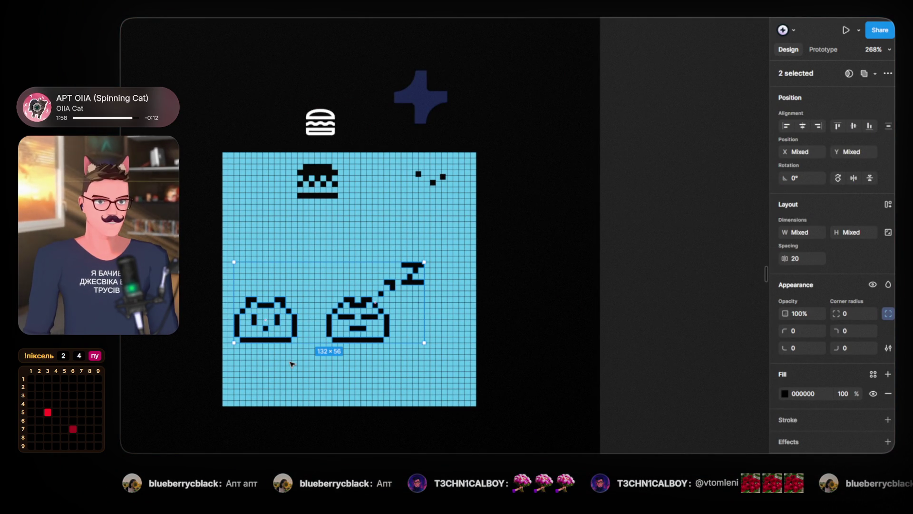
key(Delete)
Shift the green sheet's six top-row icons slightly right to make room
drag(322, 345, 450, 204)
scroll(450, 203, down, 10)
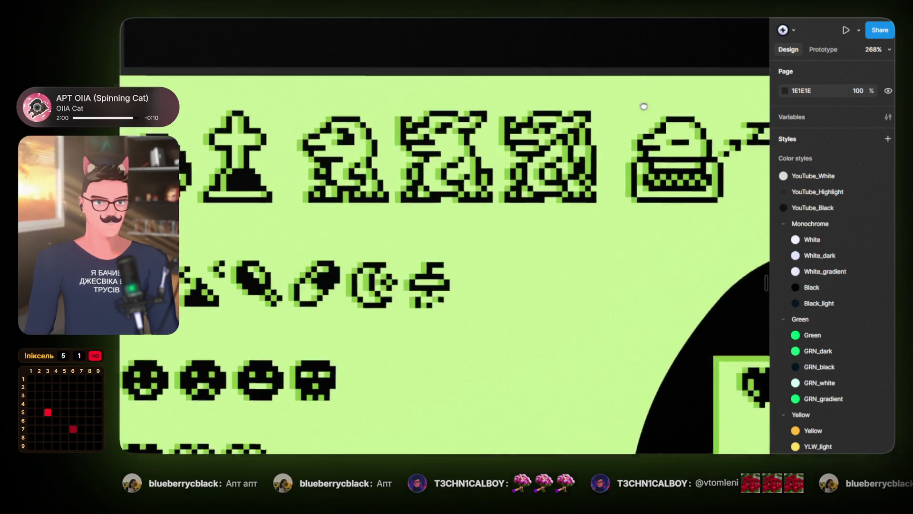
scroll(296, 218, up, 2)
scroll(296, 217, down, 3)
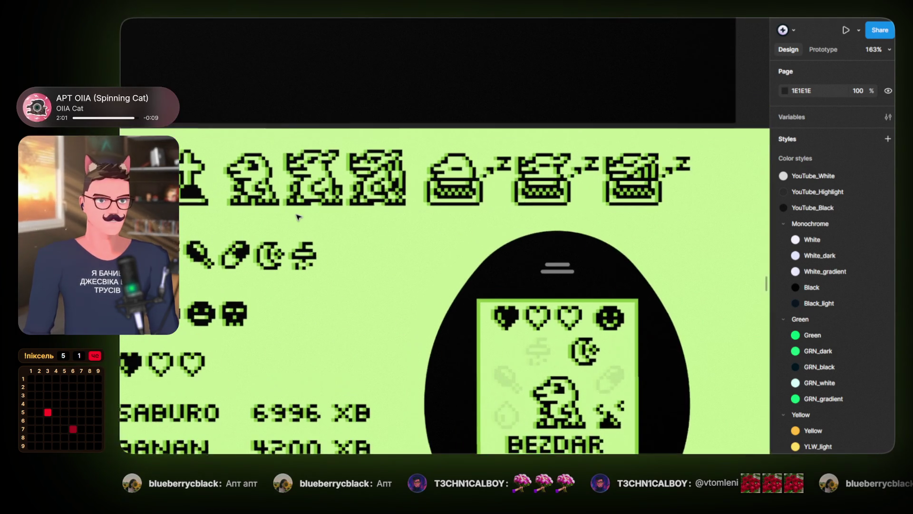
drag(356, 230, 317, 244)
mouse_move(177, 168)
mouse_down()
mouse_move(281, 231)
mouse_move(598, 245)
mouse_up()
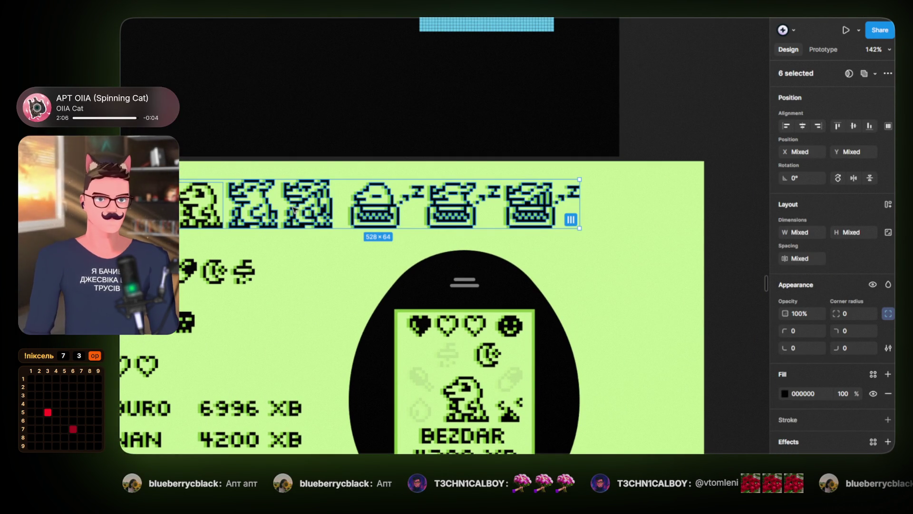
mouse_move(300, 208)
mouse_down()
mouse_move(387, 209)
mouse_move(355, 210)
mouse_move(364, 210)
mouse_up()
mouse_move(394, 244)
mouse_down()
mouse_move(548, 180)
mouse_move(599, 180)
mouse_move(605, 200)
mouse_move(637, 200)
mouse_up()
click(319, 244)
Paste both cats below the dinosaur icons and give them the first icon's drop shadow
key(ctrl+v)
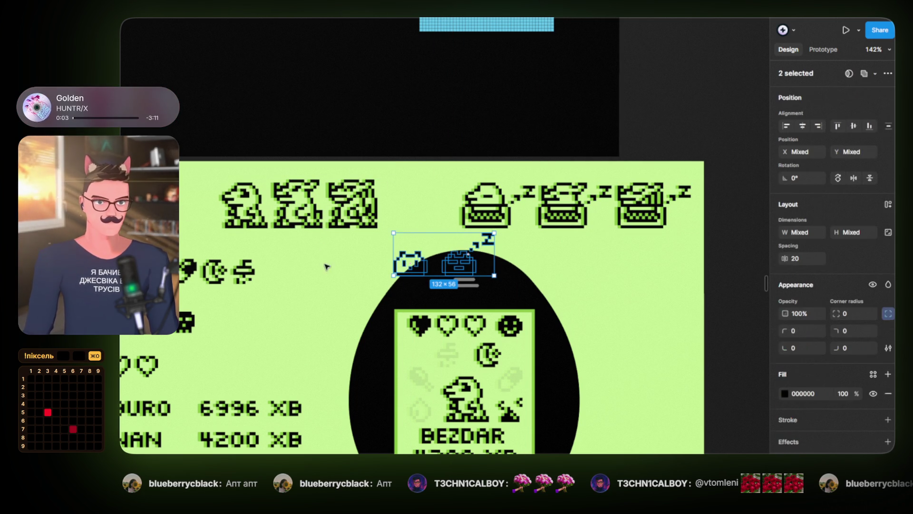
drag(410, 259, 298, 262)
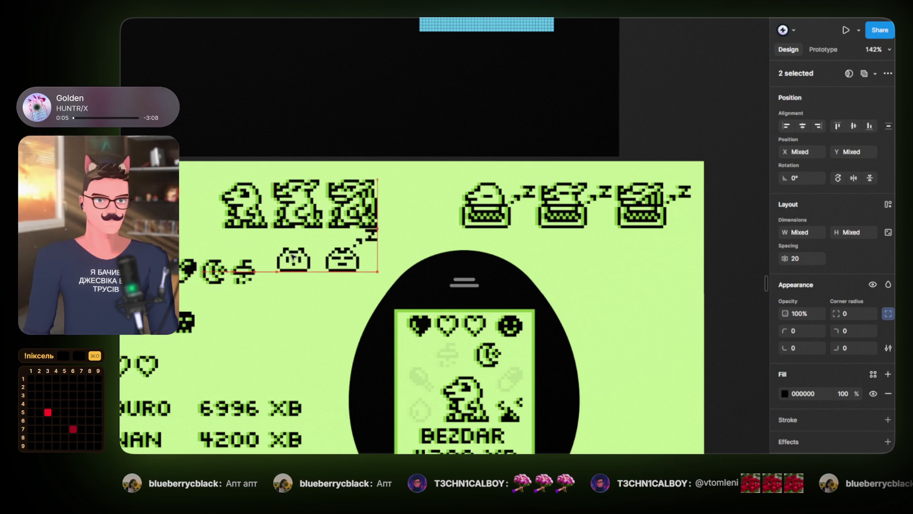
scroll(298, 265, up, 5)
click(228, 202)
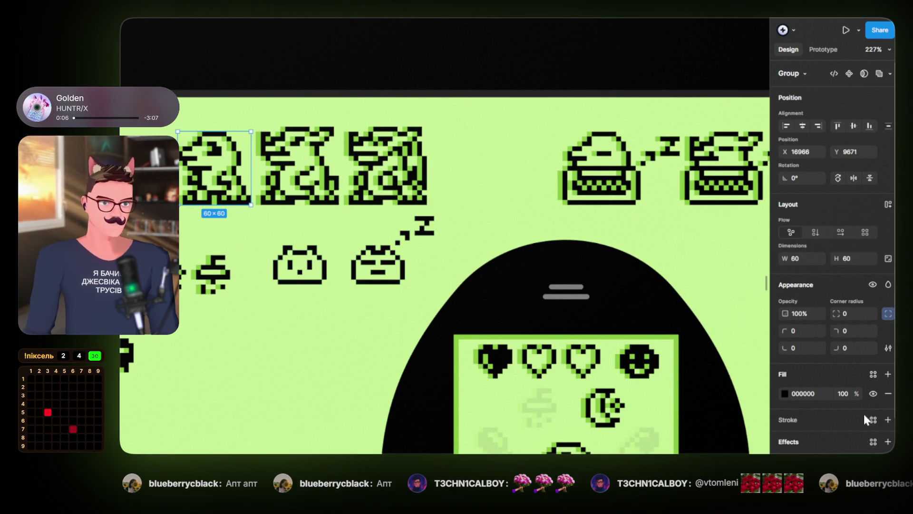
scroll(801, 407, down, 3)
click(792, 384)
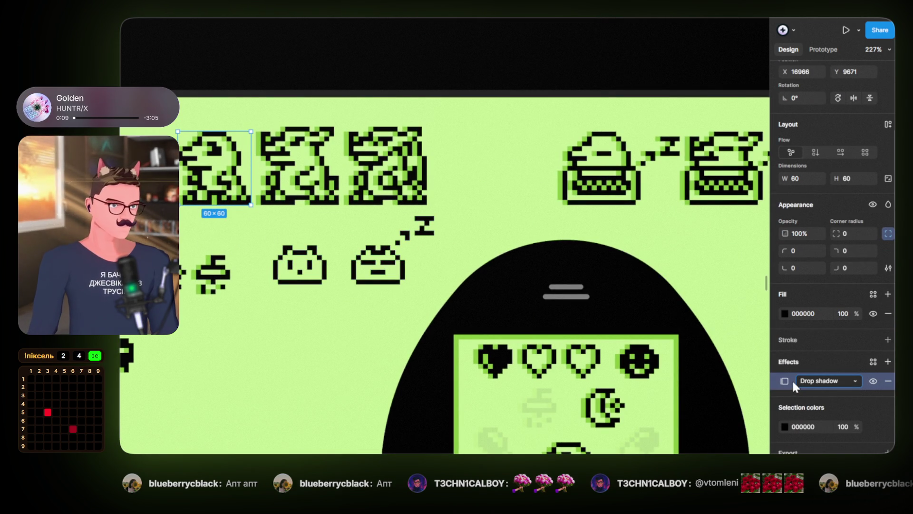
click(321, 281)
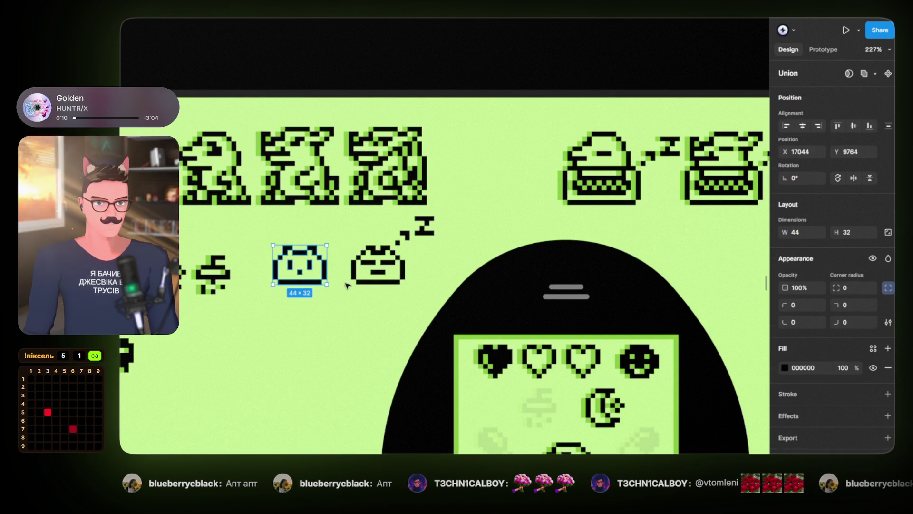
click(378, 285)
click(366, 320)
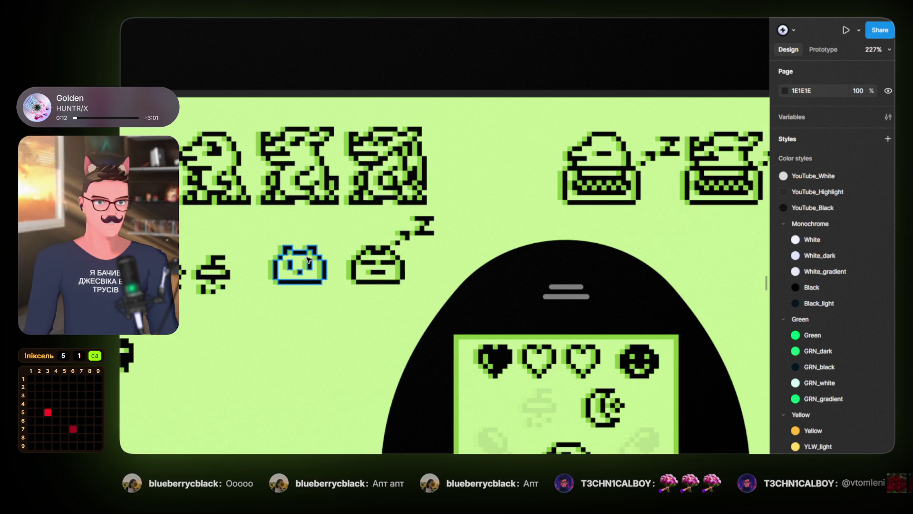
Place the 44×32 cat by the gravestone and the 68×56 sleeper alongside it in the top row
drag(301, 263, 183, 187)
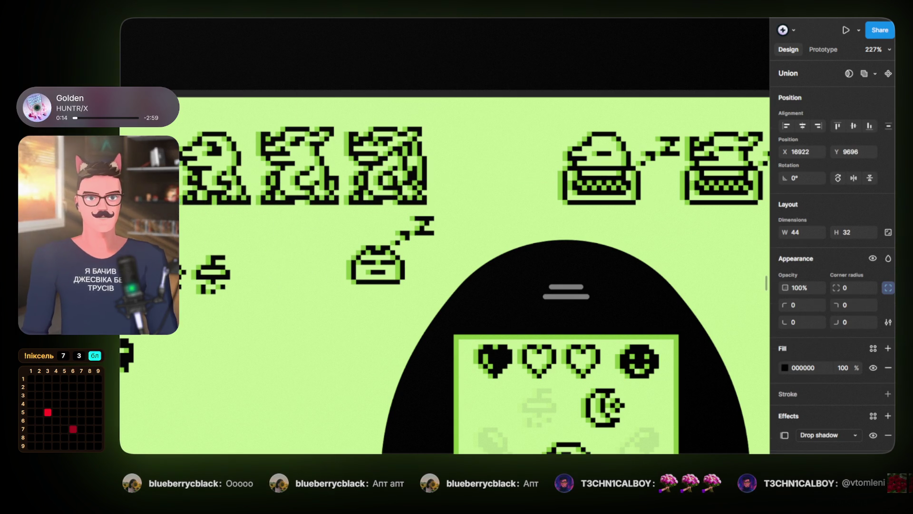
scroll(375, 257, left, 5)
scroll(374, 250, up, 3)
drag(374, 251, 386, 251)
key(ctrl+z)
scroll(390, 276, down, 5)
scroll(395, 305, left, 3)
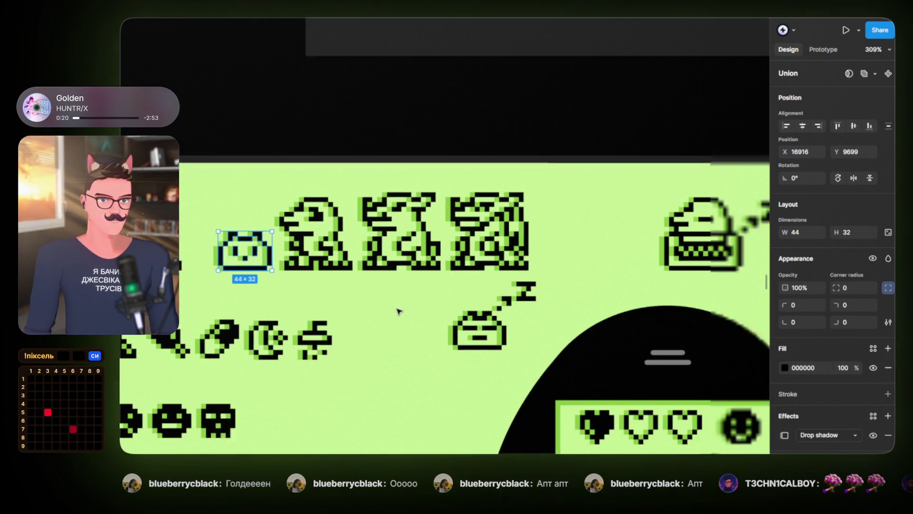
scroll(293, 323, up, 4)
mouse_move(294, 323)
mouse_down()
mouse_move(404, 285)
mouse_move(401, 253)
mouse_up()
click(404, 200)
scroll(327, 308, down, 3)
scroll(326, 309, down, 3)
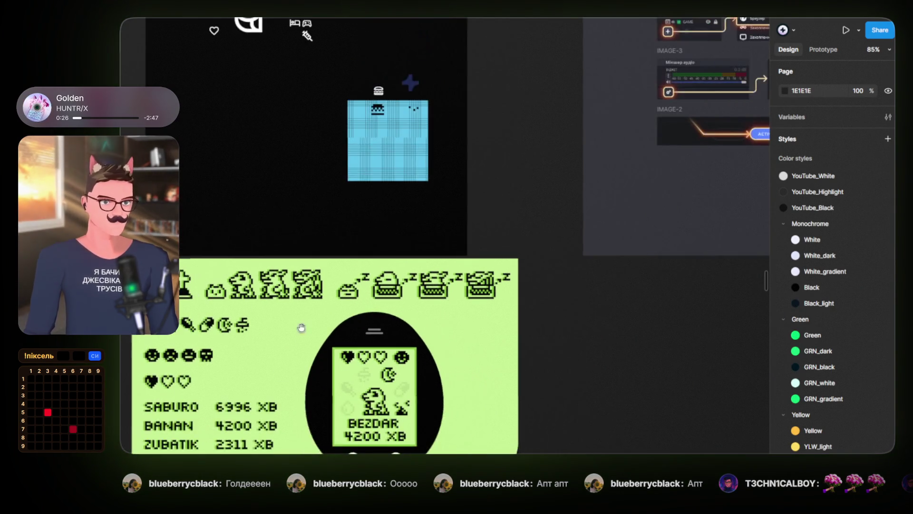
scroll(388, 224, up, 4)
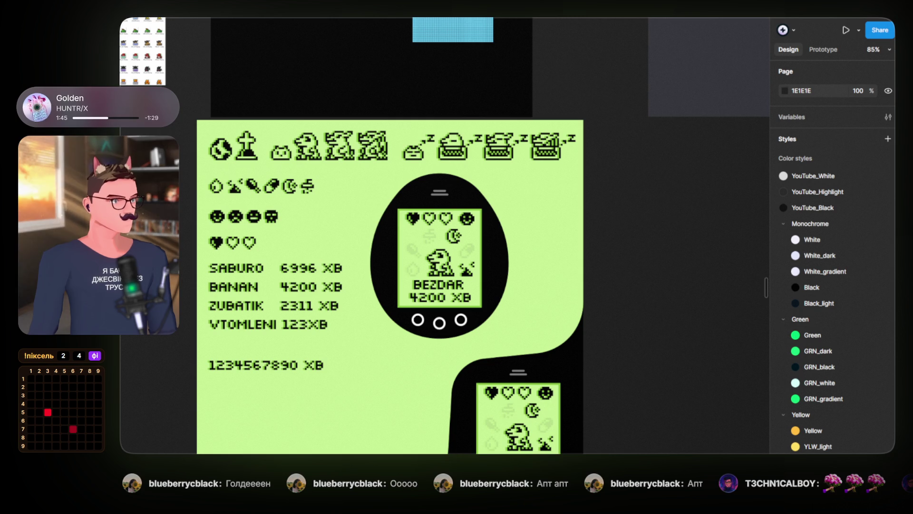
scroll(658, 218, down, 2)
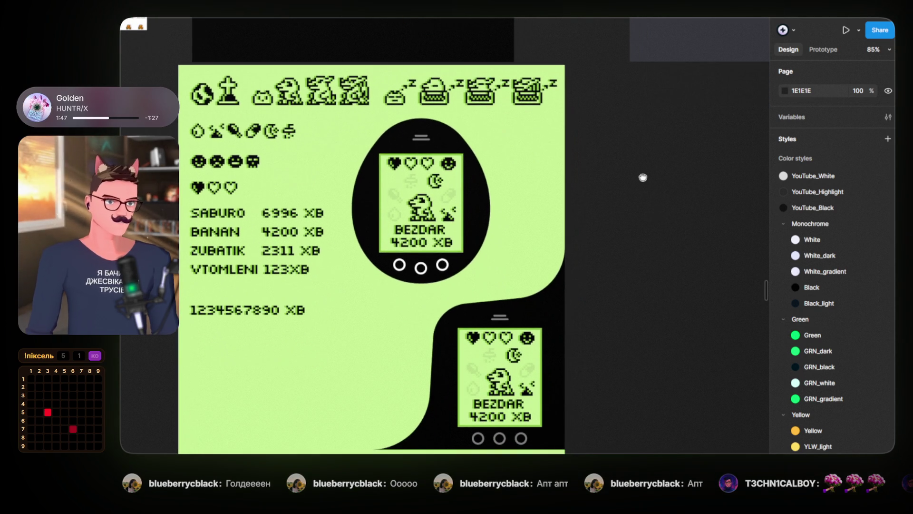
scroll(620, 265, down, 3)
scroll(620, 265, right, 1)
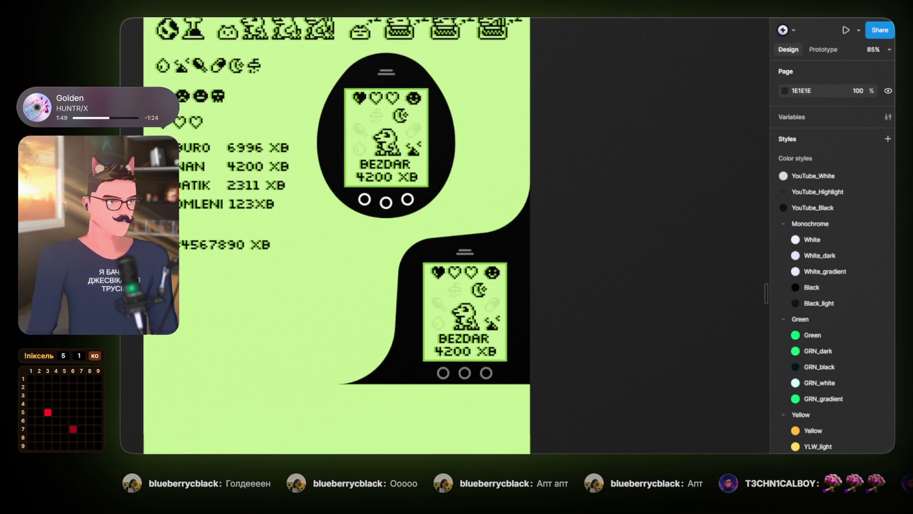
scroll(537, 245, up, 3)
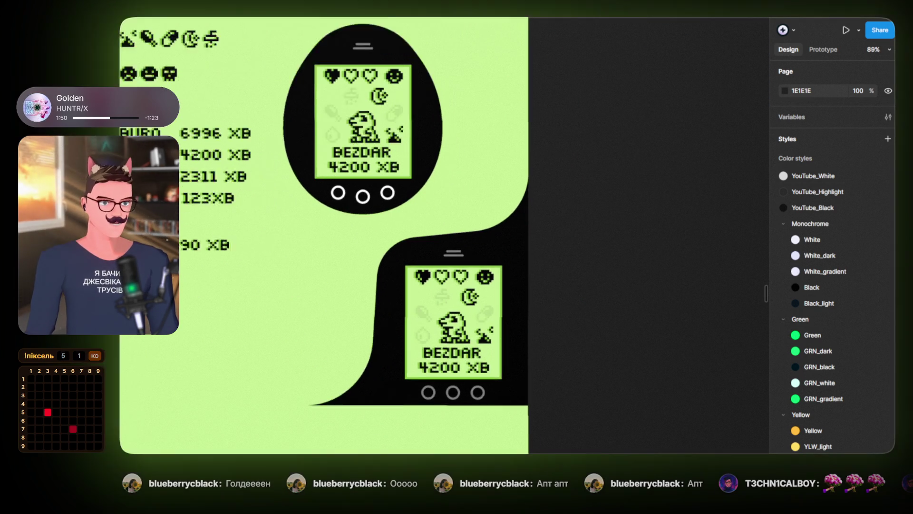
drag(634, 213, 708, 224)
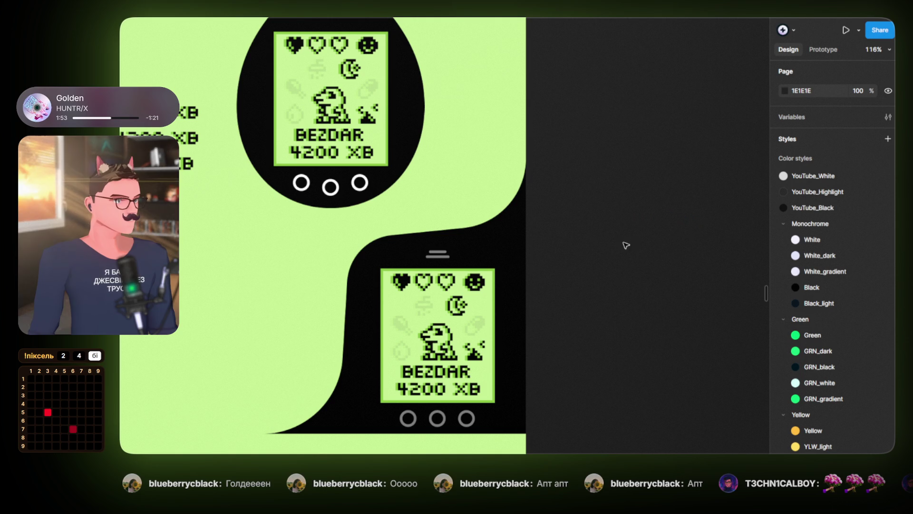
mouse_move(453, 178)
mouse_down()
mouse_move(547, 163)
mouse_move(597, 175)
mouse_move(591, 163)
mouse_up()
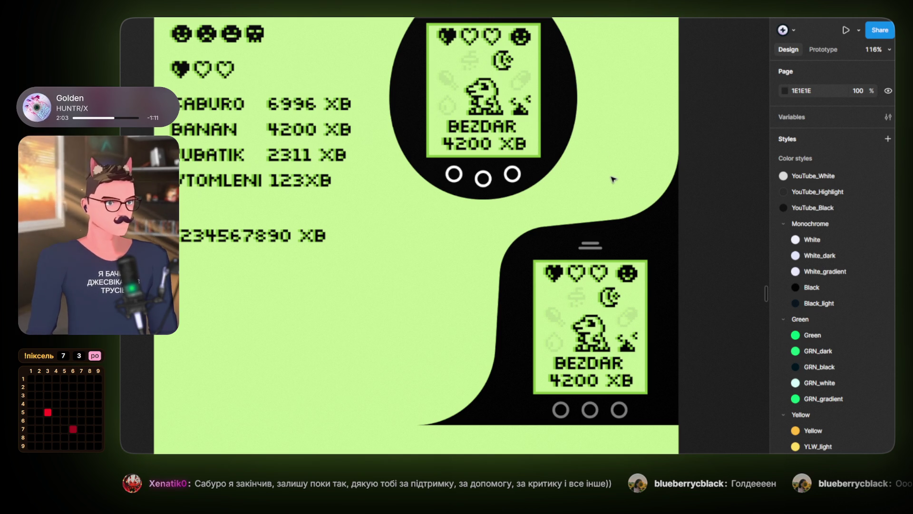
ctrl+scroll(607, 205, down, 2)
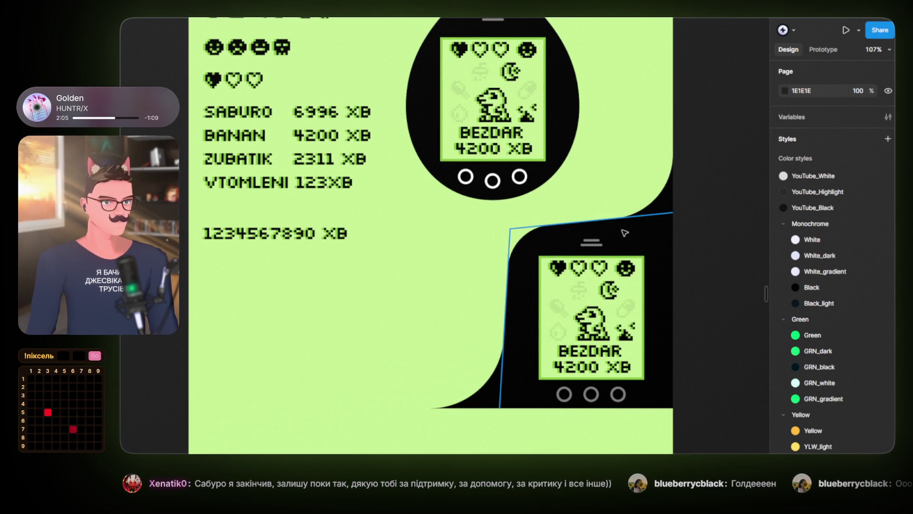
mouse_move(712, 238)
mouse_down()
mouse_move(665, 250)
mouse_move(678, 238)
mouse_move(677, 258)
mouse_up()
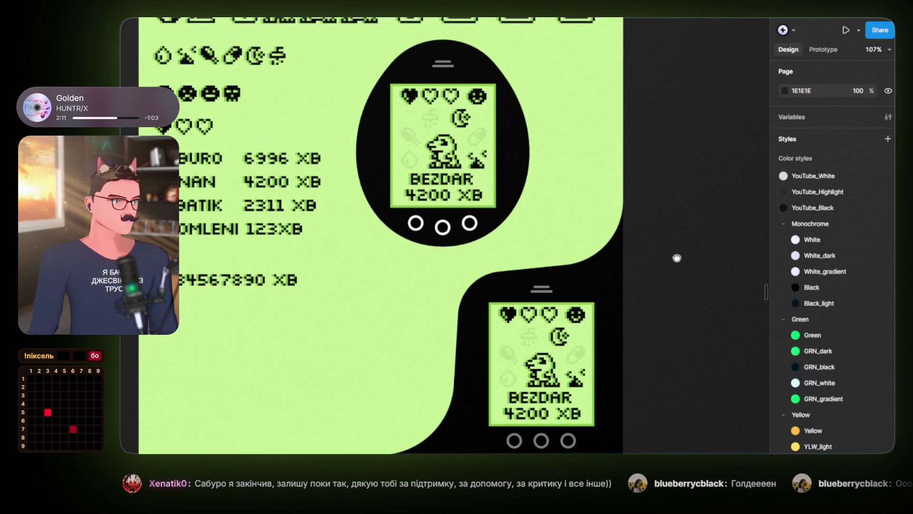
ctrl+scroll(666, 262, down, 5)
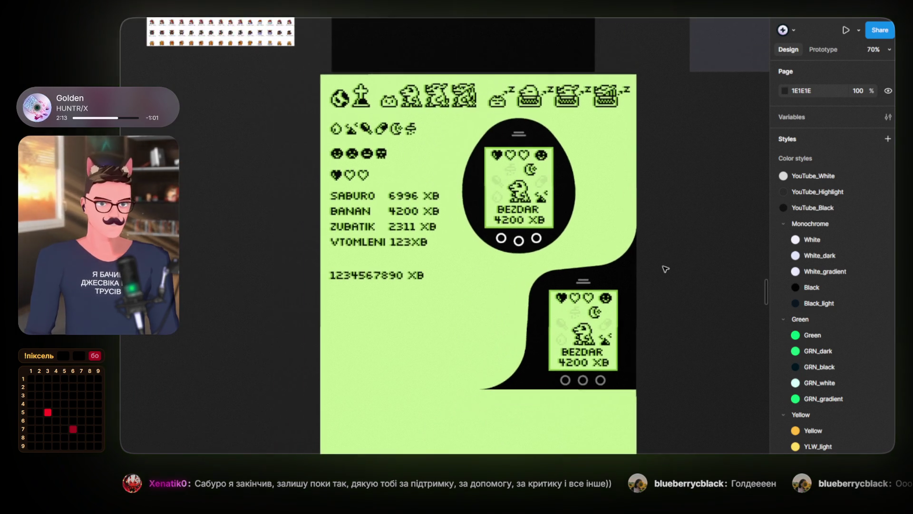
ctrl+scroll(665, 266, up, 6)
ctrl+scroll(666, 278, down, 3)
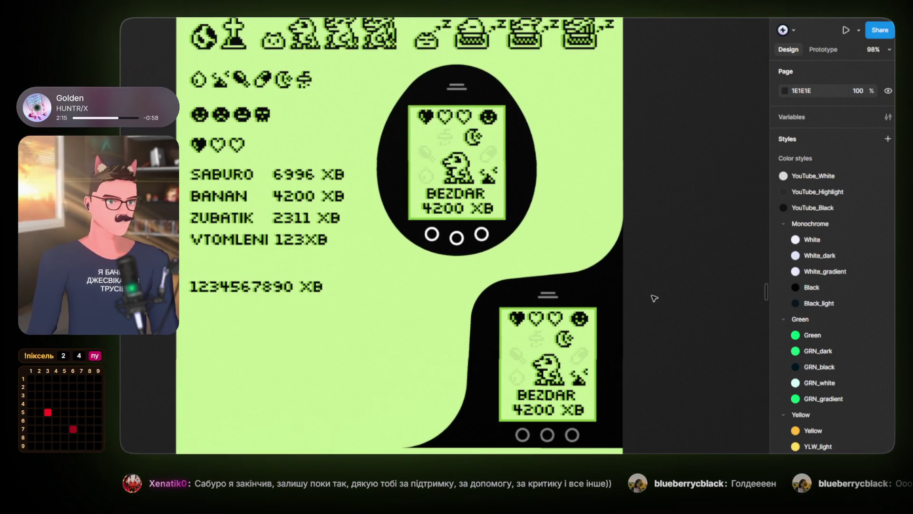
scroll(693, 269, left, 3)
scroll(692, 269, down, 2)
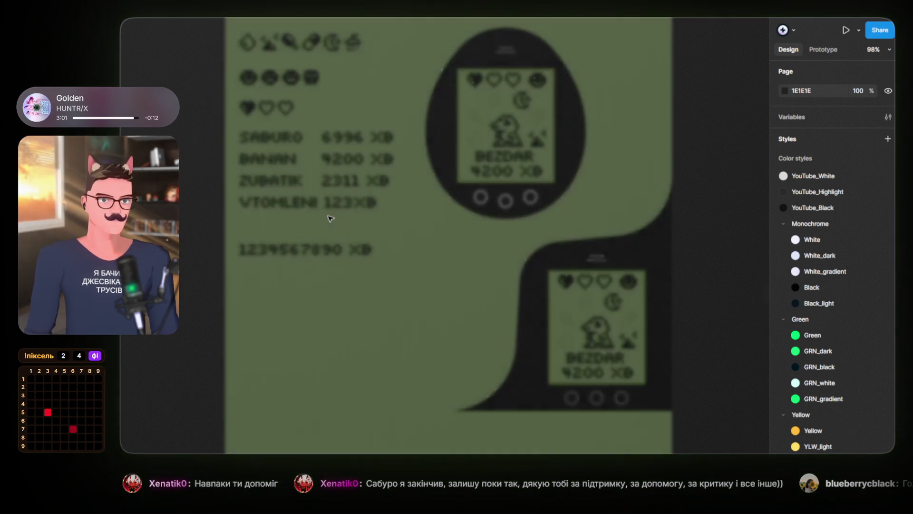
Paste the chat-info image beside the streamer's info sheet, sized to 1874×883 and aligned
scroll(247, 90, down, 10)
mouse_move(247, 89)
mouse_down()
mouse_move(440, 357)
mouse_move(555, 258)
mouse_move(684, 281)
mouse_move(425, 387)
mouse_up()
scroll(418, 379, up, 5)
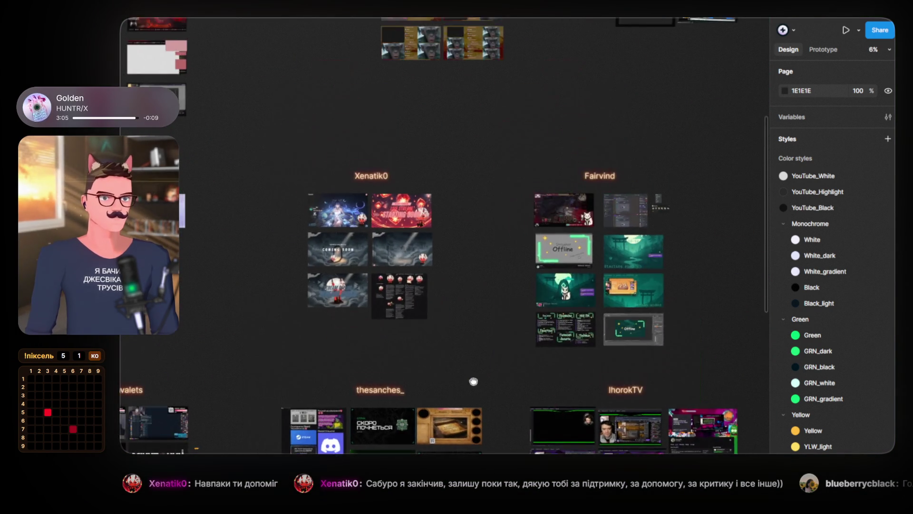
scroll(352, 316, up, 5)
scroll(469, 305, up, 3)
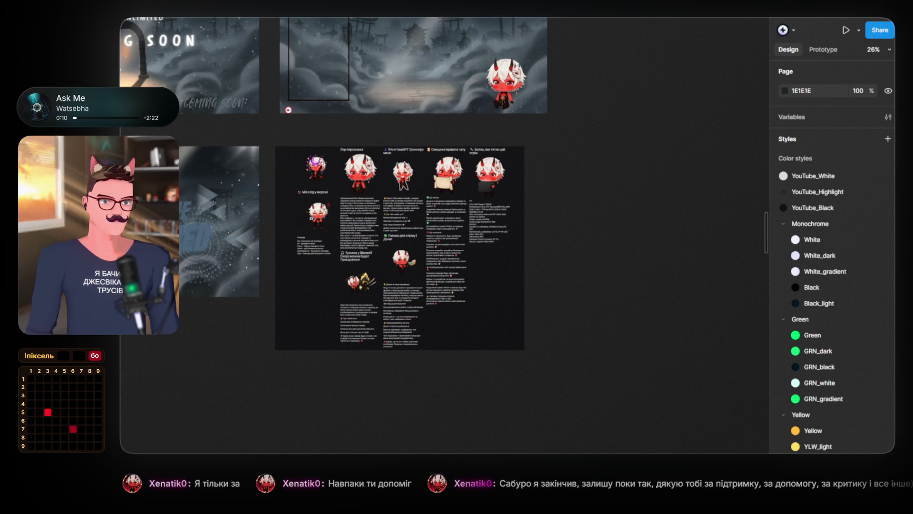
key(ctrl+v)
mouse_move(427, 406)
mouse_down()
mouse_move(620, 208)
mouse_move(479, 230)
mouse_move(504, 214)
mouse_move(491, 213)
mouse_up()
scroll(480, 229, up, 3)
mouse_move(658, 206)
mouse_down()
mouse_move(780, 205)
mouse_move(662, 220)
mouse_up()
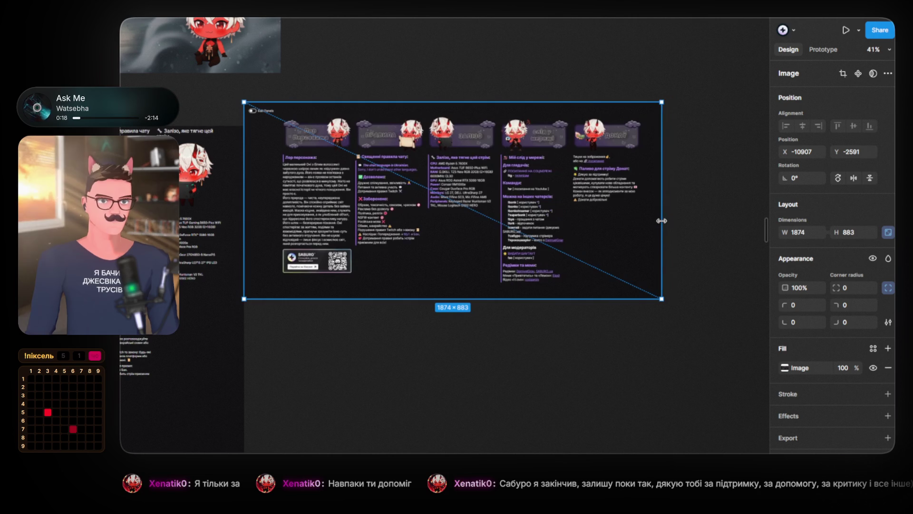
mouse_move(449, 261)
mouse_down()
mouse_move(642, 196)
mouse_move(661, 257)
mouse_up()
mouse_move(475, 214)
mouse_down()
mouse_move(619, 210)
mouse_move(481, 210)
mouse_up()
scroll(525, 298, down, 3)
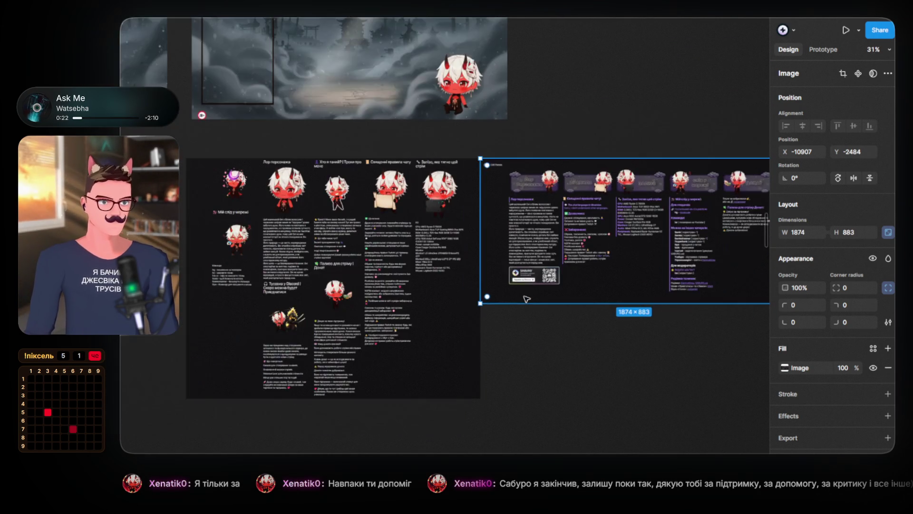
scroll(468, 305, right, 3)
scroll(515, 149, down, 3)
click(522, 183)
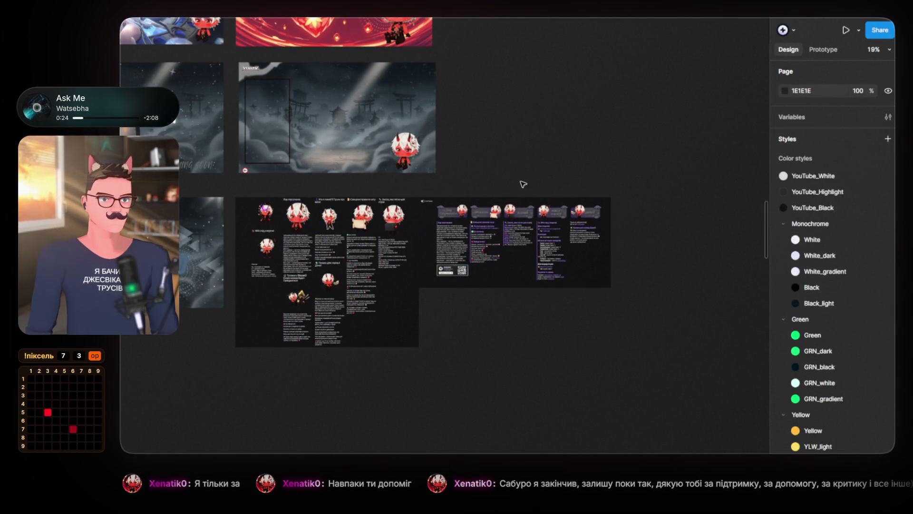
Navigate back to the Tamagotchi sheet showing both BEZDAR 4200 XB devices
scroll(520, 183, down, 3)
scroll(527, 157, down, 5)
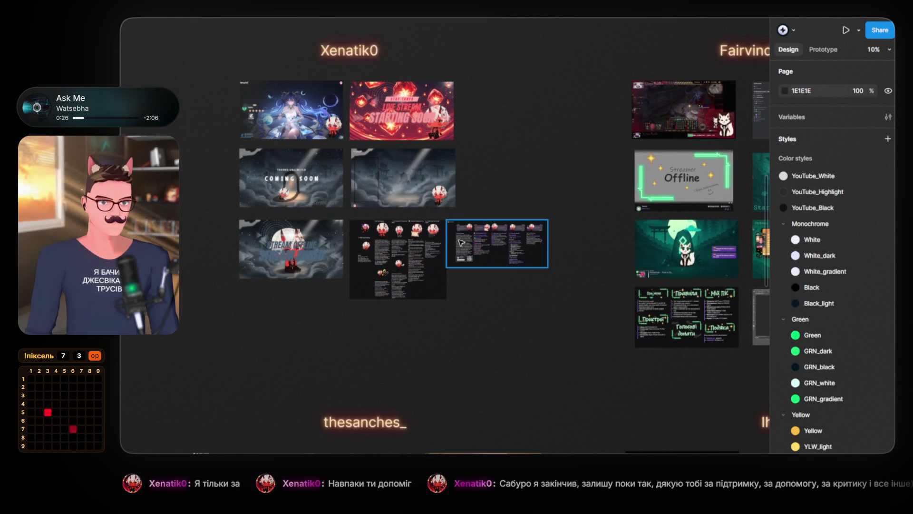
scroll(510, 290, down, 5)
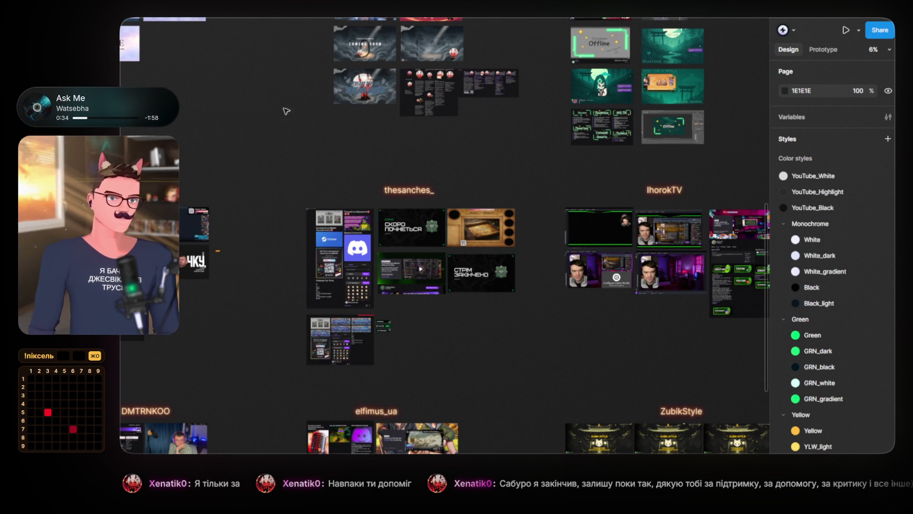
scroll(297, 210, down, 3)
scroll(418, 238, down, 3)
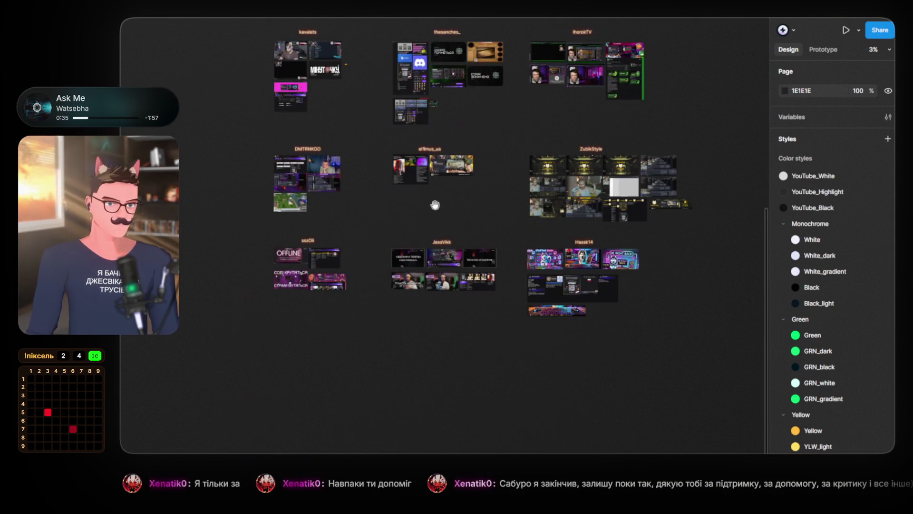
scroll(343, 219, up, 3)
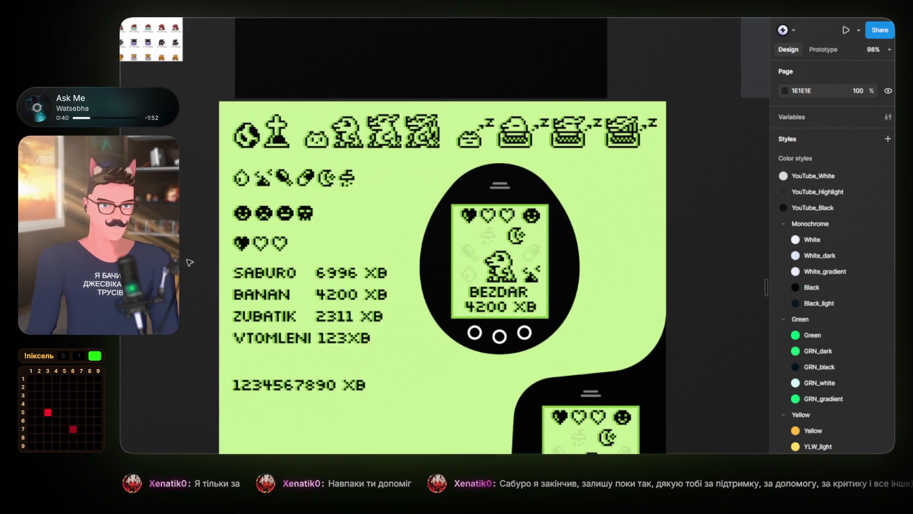
scroll(536, 279, down, 5)
drag(536, 279, 592, 218)
scroll(439, 294, up, 5)
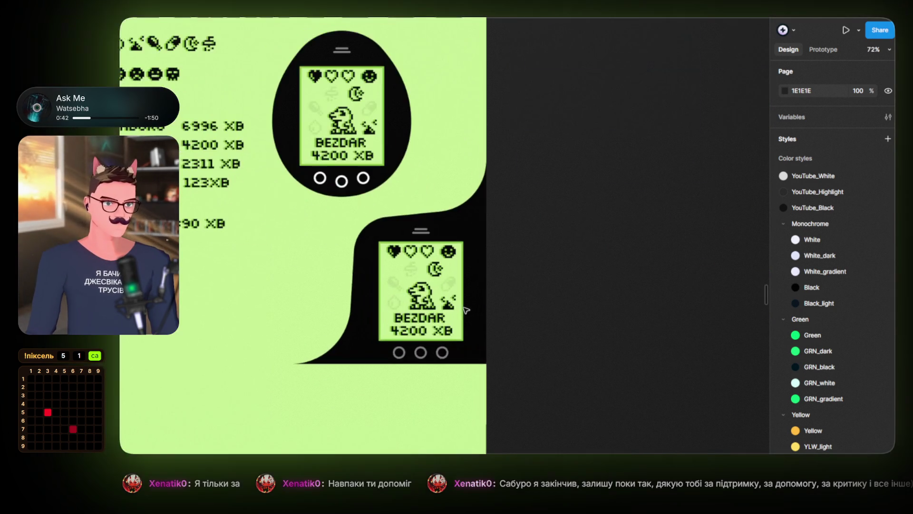
Duplicate the lower BEZDAR device as a 432×443 copy on empty canvas right of the green sheet
drag(399, 166, 467, 224)
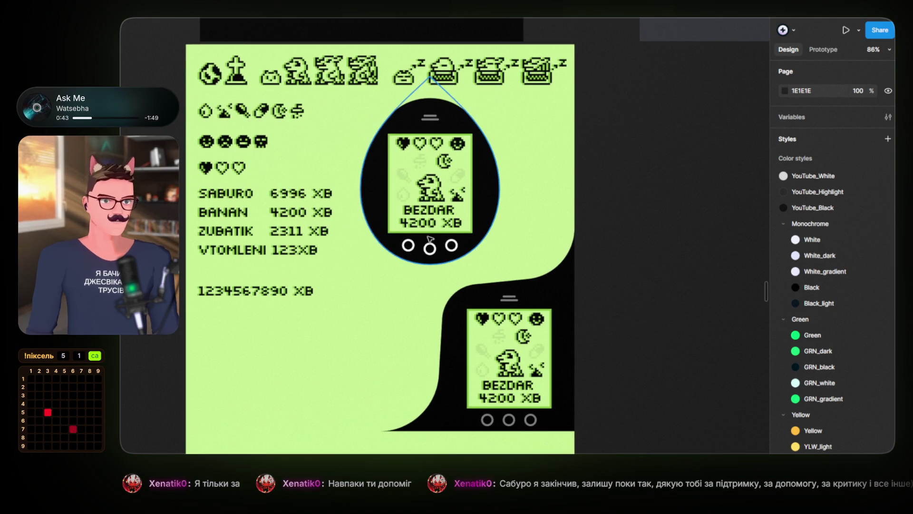
scroll(412, 243, up, 1)
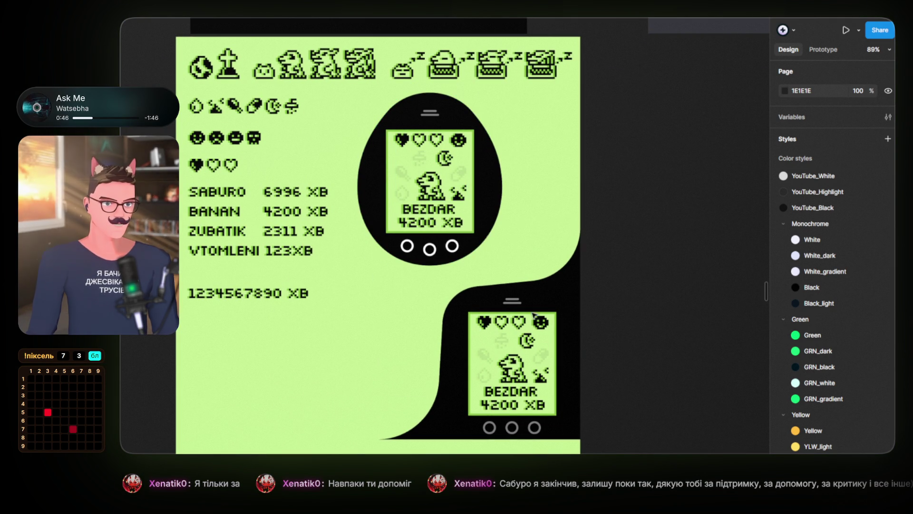
click(524, 341)
mouse_move(511, 341)
mouse_down()
mouse_move(407, 281)
mouse_move(601, 286)
mouse_move(692, 257)
mouse_up()
scroll(618, 238, right, 5)
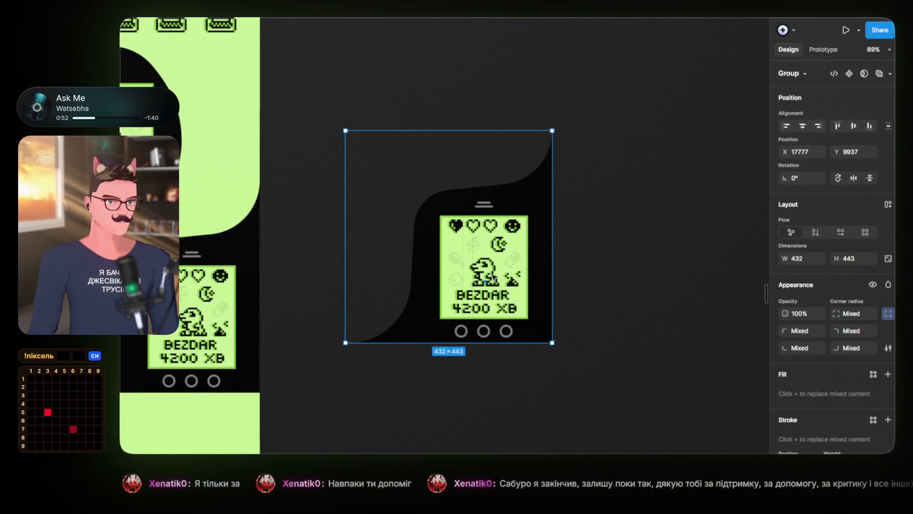
Delete the copy's black body shape and the two bars above its screen
double_click(536, 197)
key(Delete)
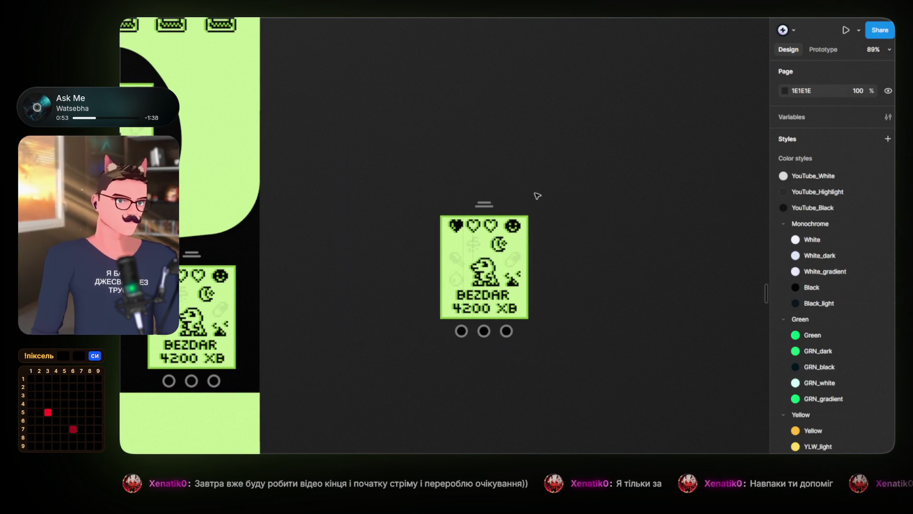
scroll(495, 206, up, 5)
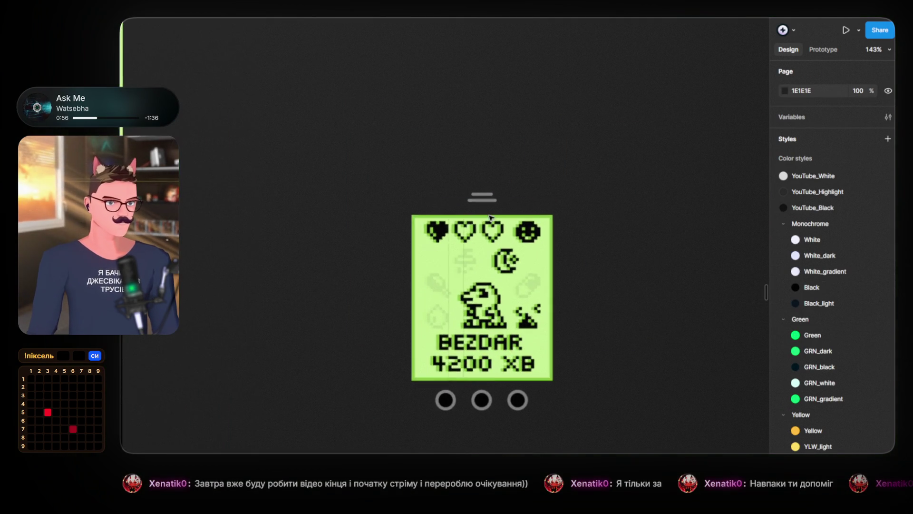
click(482, 200)
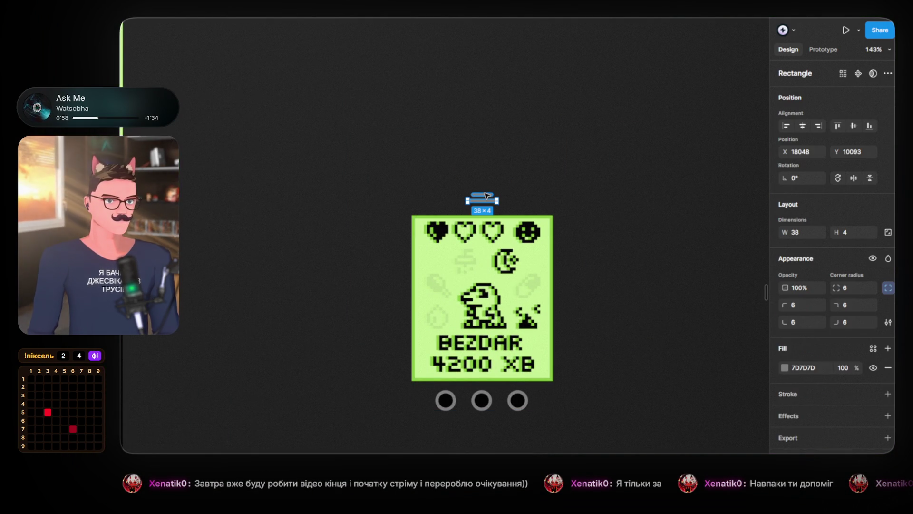
shift+click(484, 194)
key(Delete)
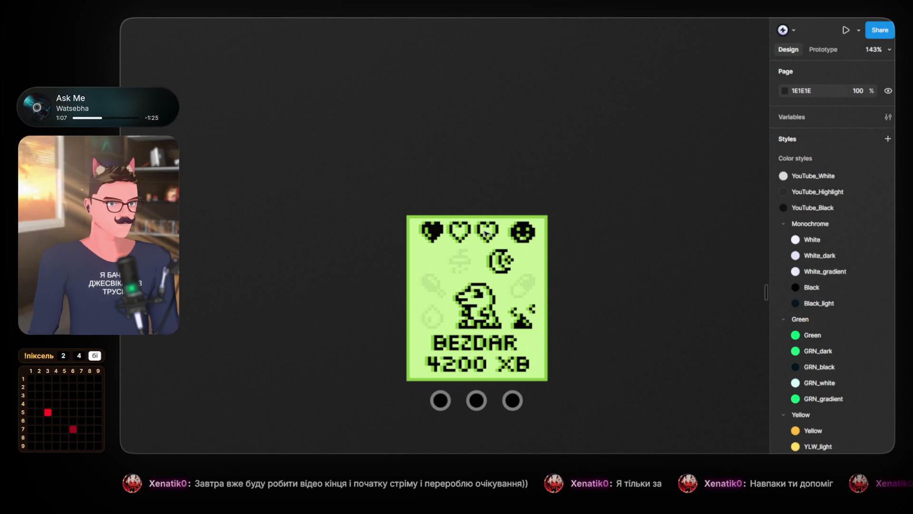
Delete the three buttons under the screen, leaving only the green BEZDAR screen
click(441, 404)
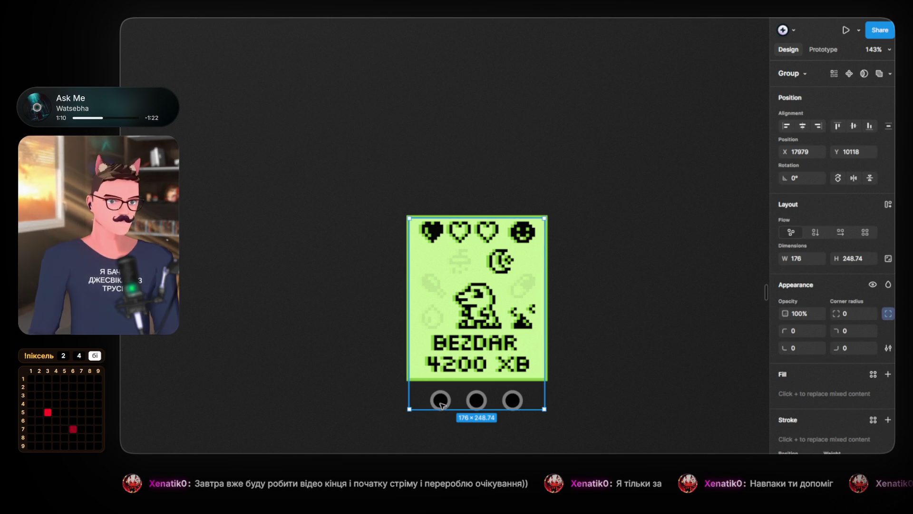
key(Escape)
click(440, 402)
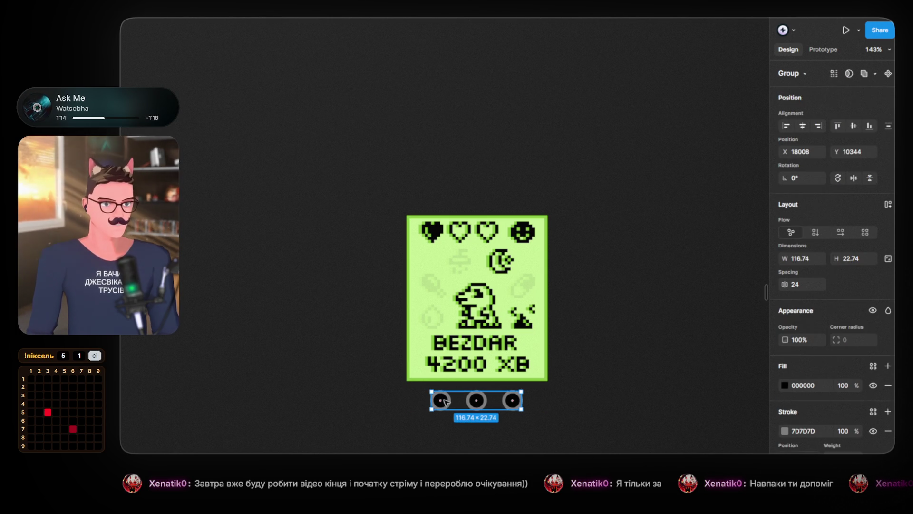
key(Delete)
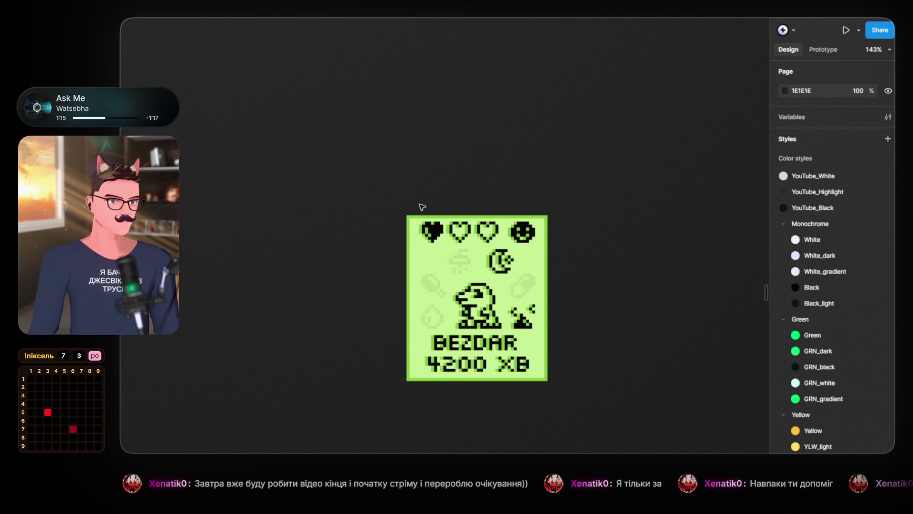
scroll(418, 204, down, 3)
scroll(412, 212, down, 3)
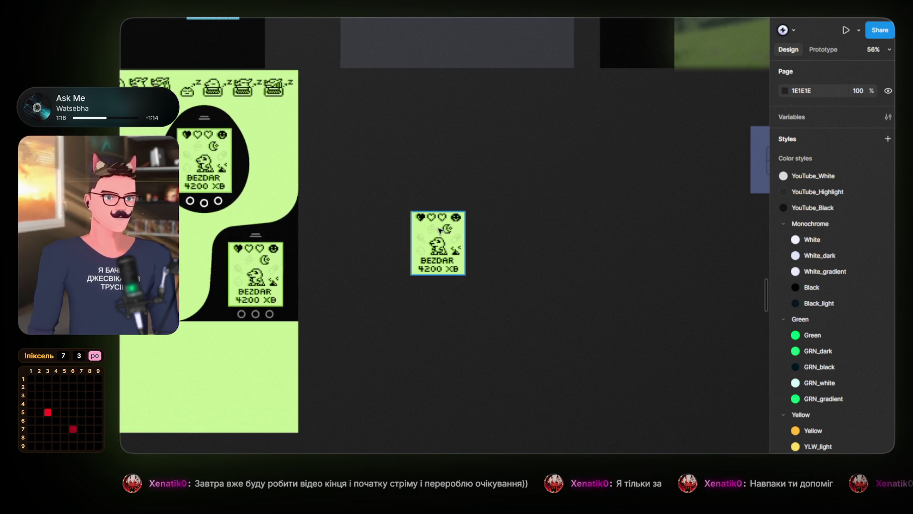
Move the 176×208 BEZDAR screen card into GAME FULL SCREEN 1, trying its top corners
mouse_move(434, 225)
mouse_down()
mouse_move(511, 206)
mouse_move(473, 271)
mouse_move(268, 183)
mouse_move(404, 185)
mouse_up()
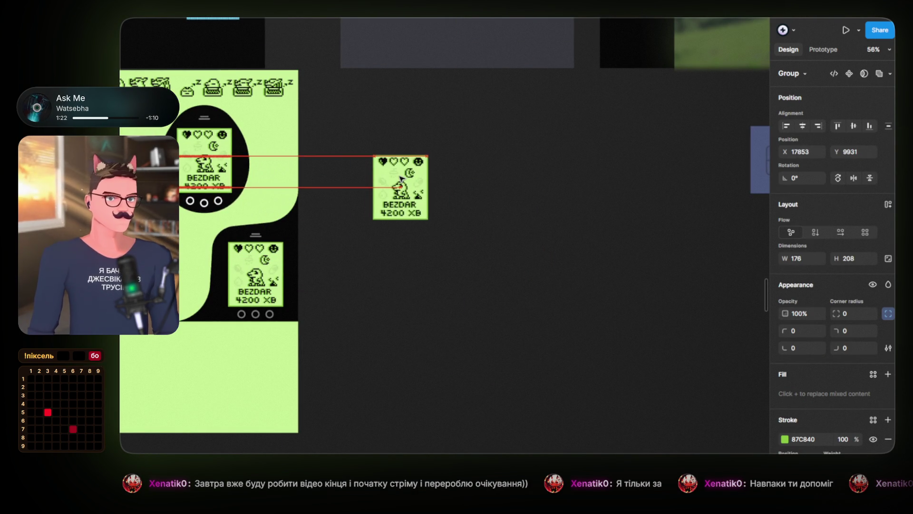
scroll(370, 368, up, 5)
scroll(369, 367, down, 10)
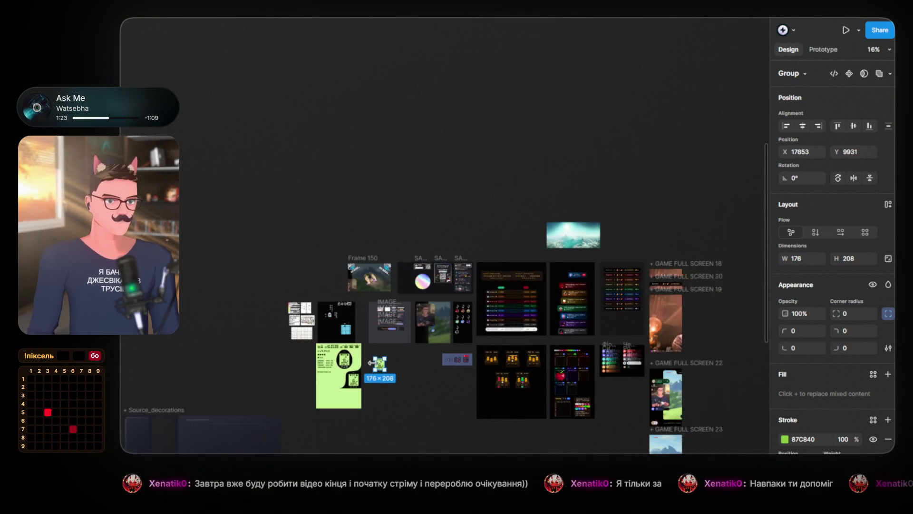
drag(436, 379, 507, 302)
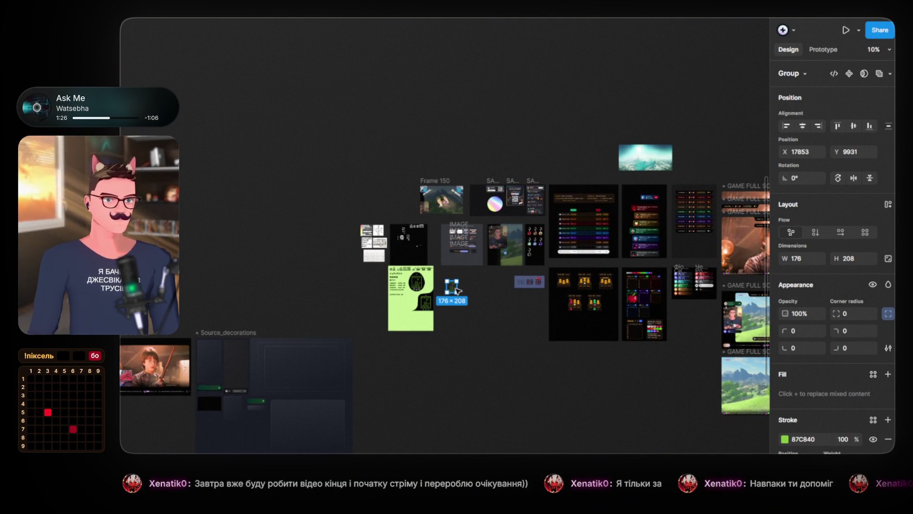
mouse_move(454, 289)
mouse_down()
mouse_move(276, 296)
mouse_move(194, 253)
mouse_move(541, 249)
mouse_move(631, 216)
mouse_move(343, 293)
mouse_move(471, 328)
mouse_move(464, 369)
mouse_move(382, 348)
mouse_up()
scroll(631, 217, down, 1)
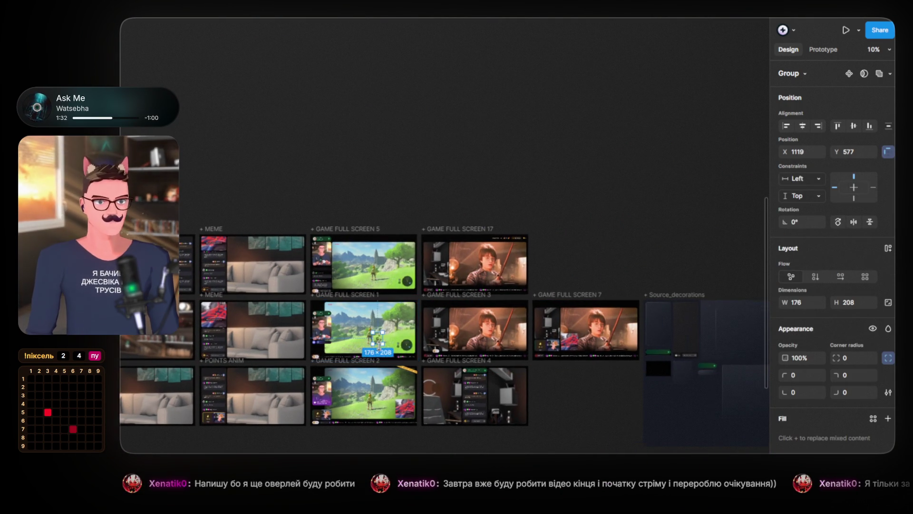
scroll(383, 347, up, 10)
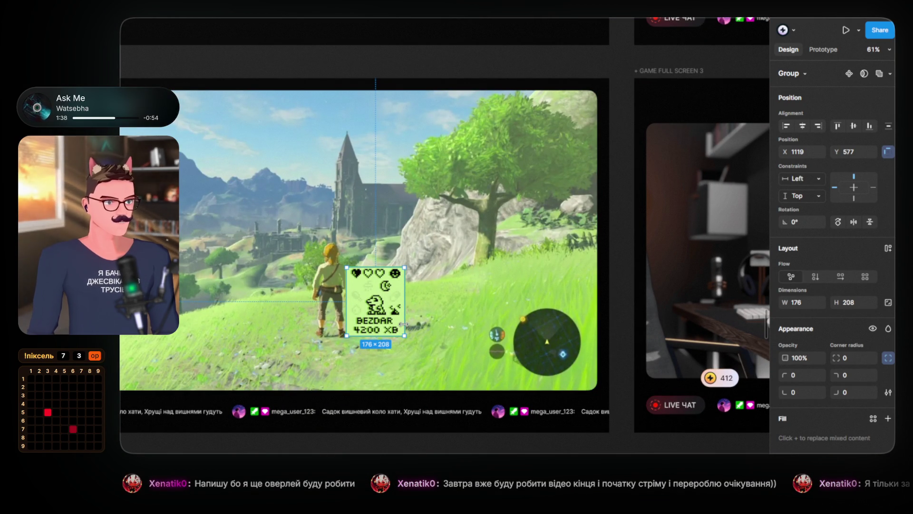
drag(390, 307, 536, 272)
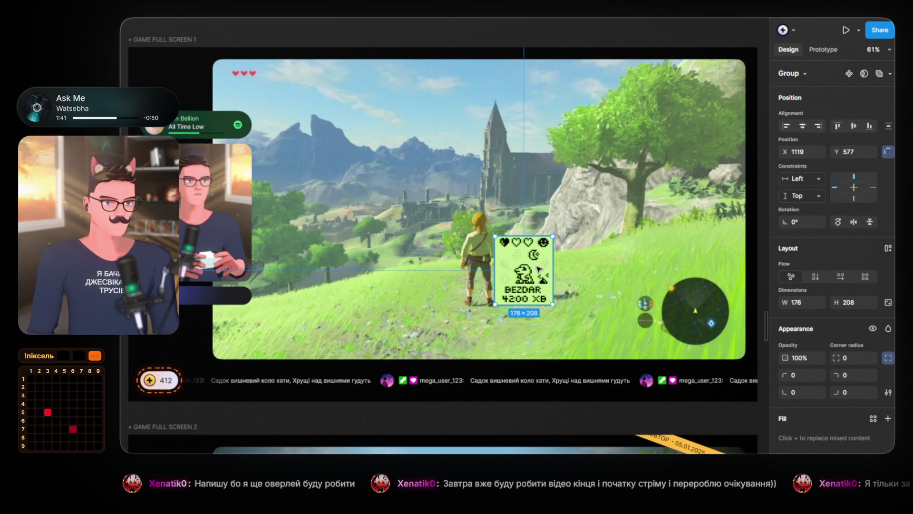
mouse_move(541, 267)
mouse_down()
mouse_move(239, 307)
mouse_move(194, 333)
mouse_move(192, 93)
mouse_move(685, 104)
mouse_move(730, 82)
mouse_move(731, 89)
mouse_up()
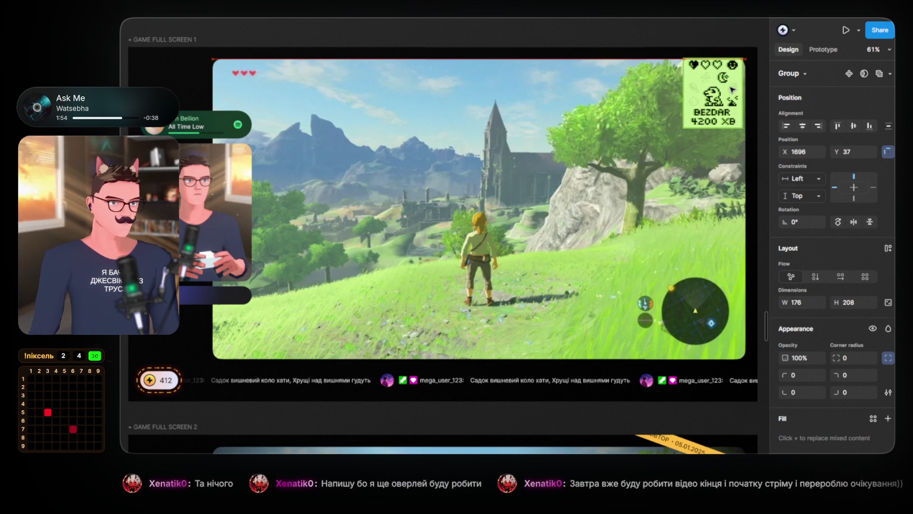
mouse_move(733, 89)
mouse_down()
mouse_move(745, 79)
mouse_move(742, 358)
mouse_move(519, 350)
mouse_move(516, 327)
mouse_move(185, 360)
mouse_move(188, 91)
mouse_move(419, 285)
mouse_up()
scroll(418, 285, down, 5)
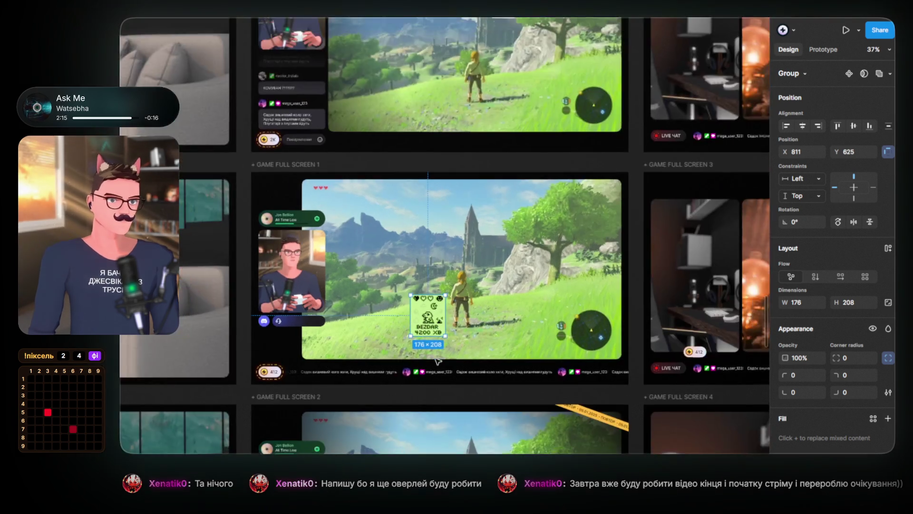
Pull the BEZDAR card out of GAME FULL SCREEN 1 and drop it right of the green sheet
drag(434, 341, 530, 76)
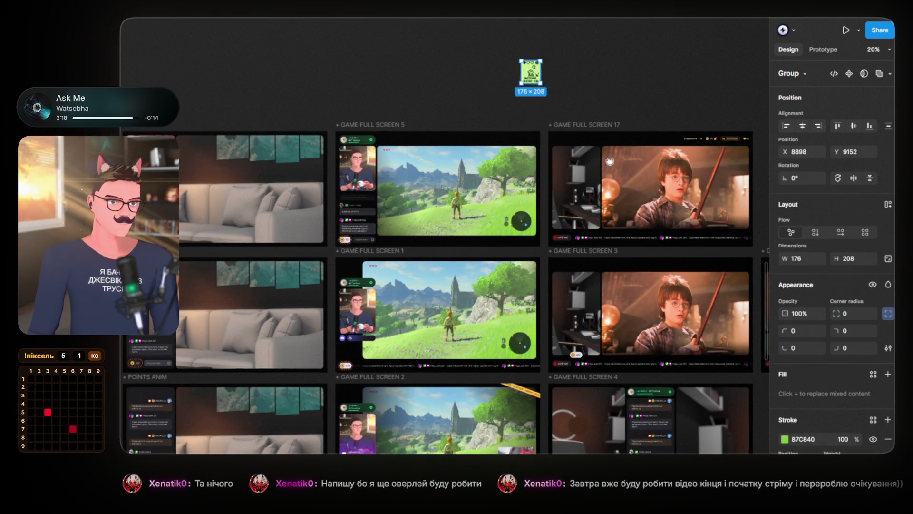
scroll(428, 285, right, 5)
scroll(312, 381, down, 3)
scroll(312, 380, down, 2)
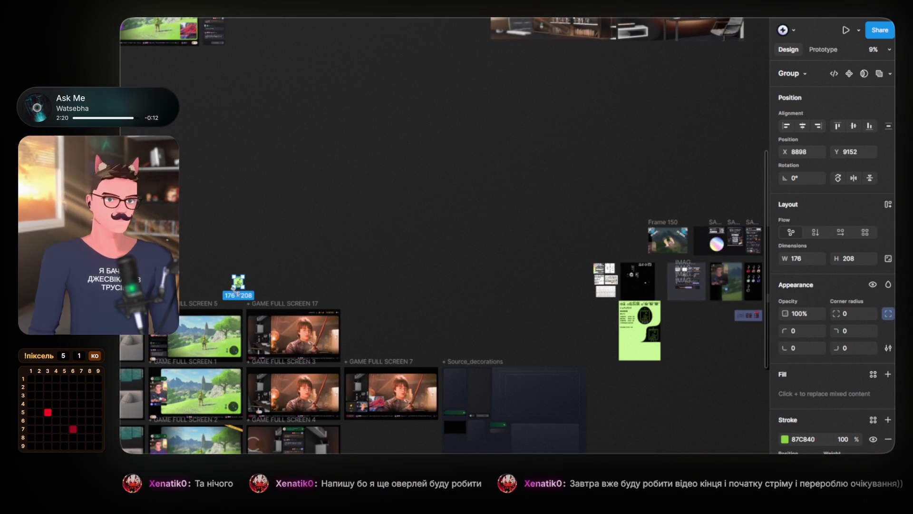
mouse_move(239, 284)
mouse_down()
mouse_move(642, 329)
mouse_move(685, 313)
mouse_move(673, 333)
mouse_up()
scroll(677, 353, up, 5)
scroll(677, 353, up, 5)
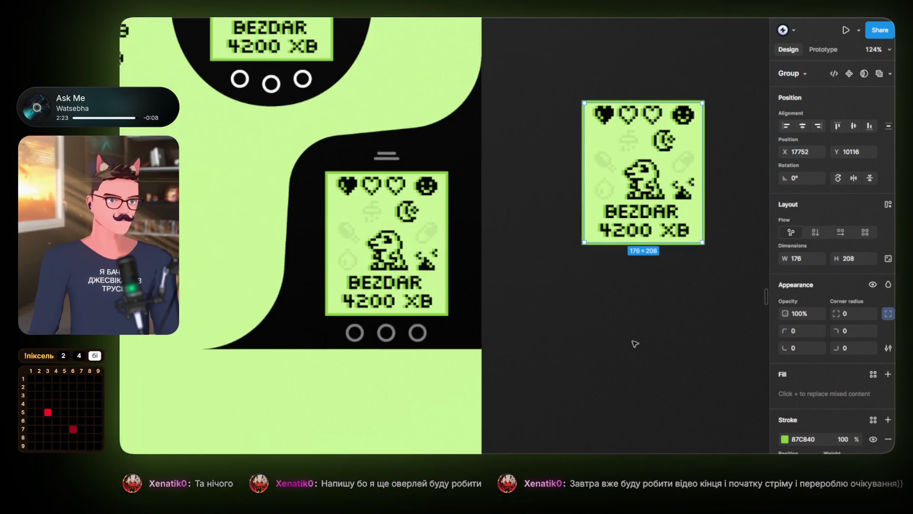
scroll(634, 343, up, 2)
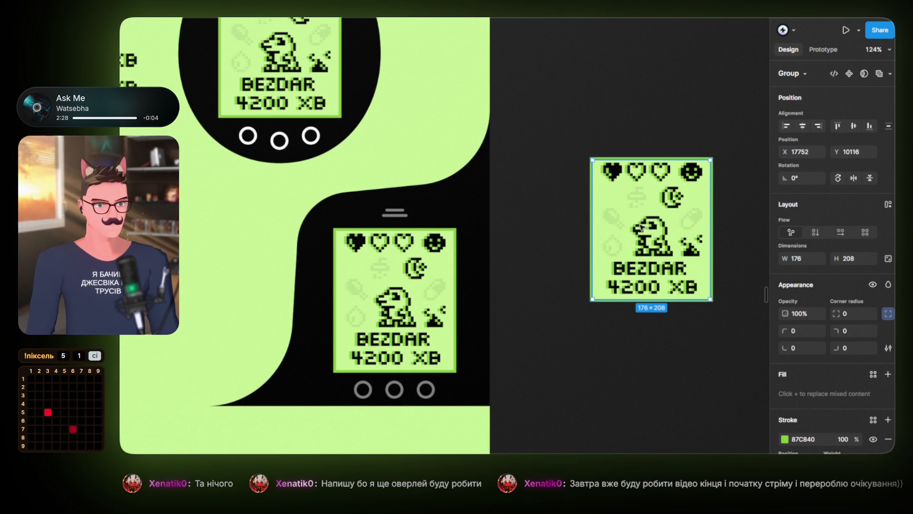
Nudge the card into its final spot up beside the green Tamagotchi sheet
mouse_move(657, 217)
mouse_down()
mouse_move(581, 185)
mouse_move(632, 202)
mouse_move(627, 214)
mouse_move(590, 230)
mouse_move(667, 282)
mouse_up()
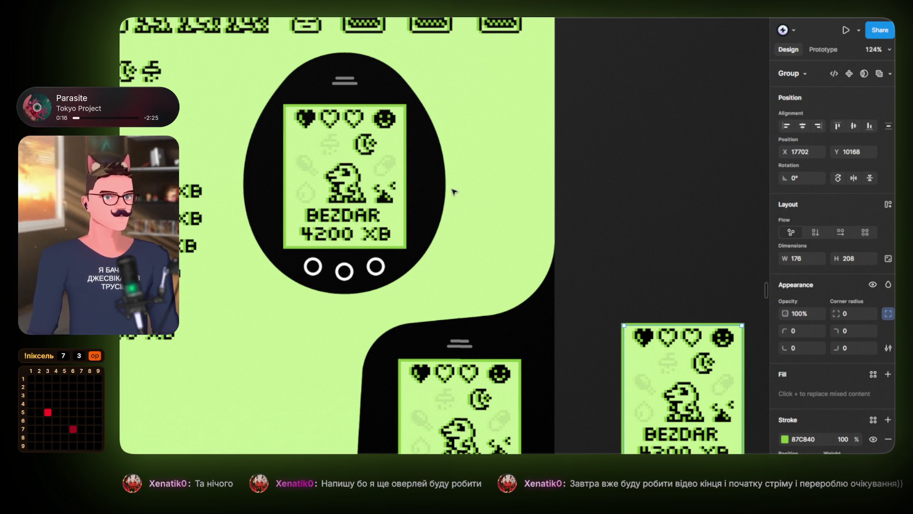
drag(624, 286, 428, 149)
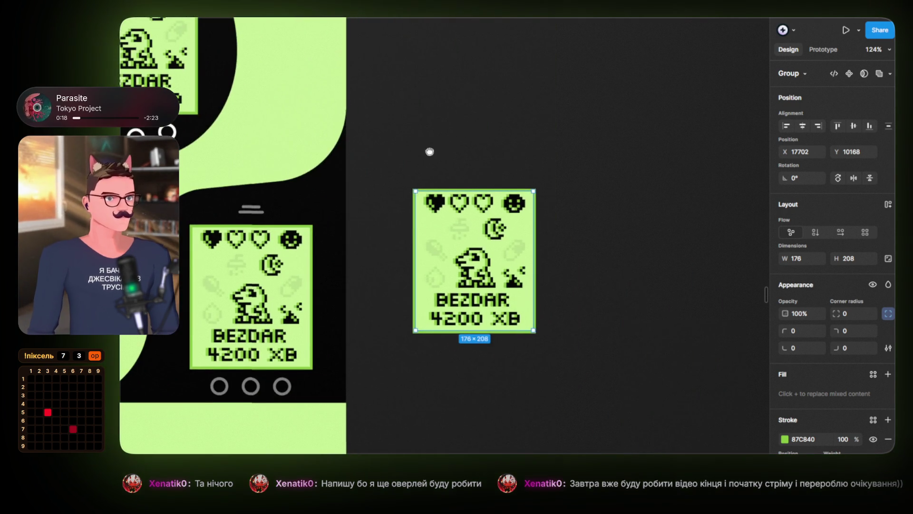
mouse_move(479, 259)
mouse_down()
mouse_move(545, 249)
mouse_move(446, 195)
mouse_move(551, 187)
mouse_up()
mouse_move(499, 160)
mouse_down()
mouse_move(630, 326)
mouse_move(711, 343)
mouse_move(619, 254)
mouse_move(480, 174)
mouse_move(334, 169)
mouse_move(720, 221)
mouse_move(442, 138)
mouse_move(545, 242)
mouse_up()
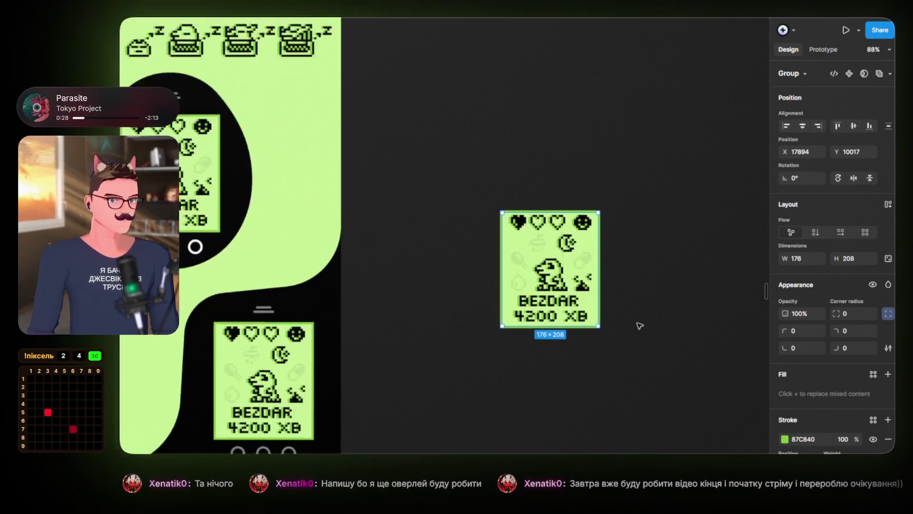
scroll(626, 321, up, 5)
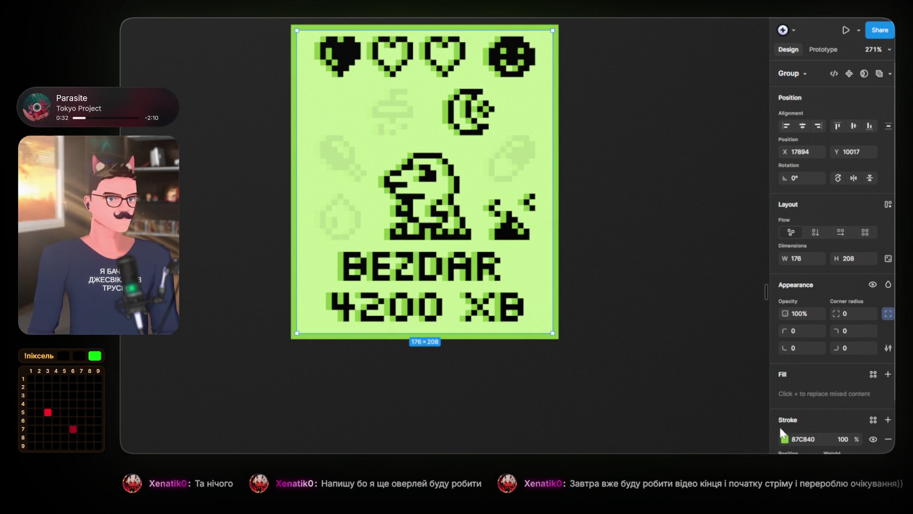
click(785, 439)
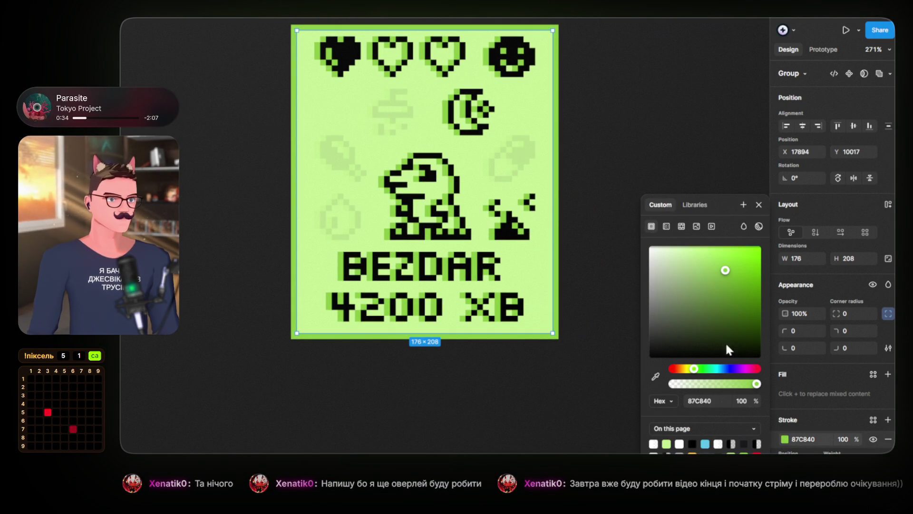
click(719, 370)
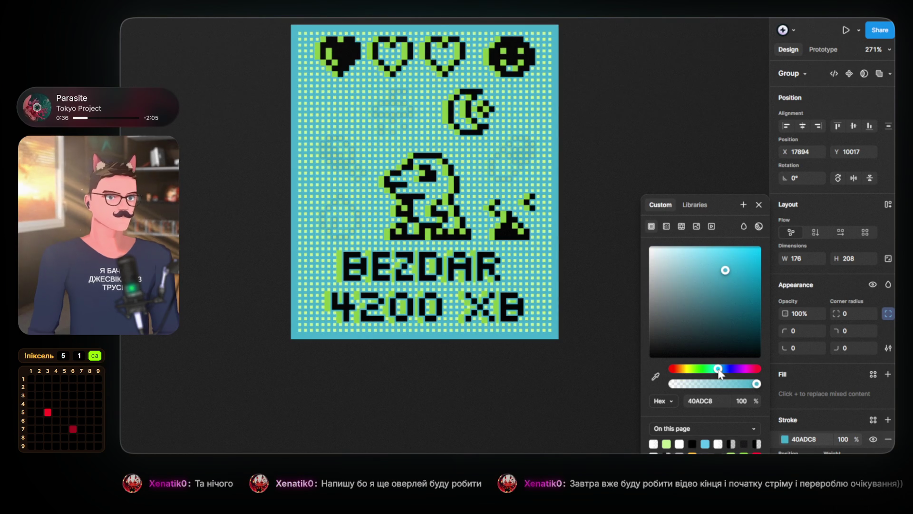
key(ctrl+z)
scroll(809, 438, down, 3)
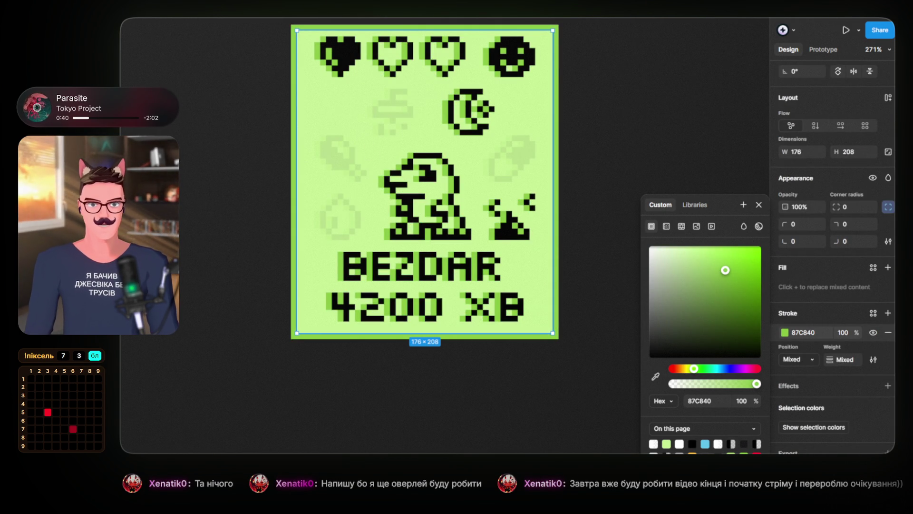
key(Escape)
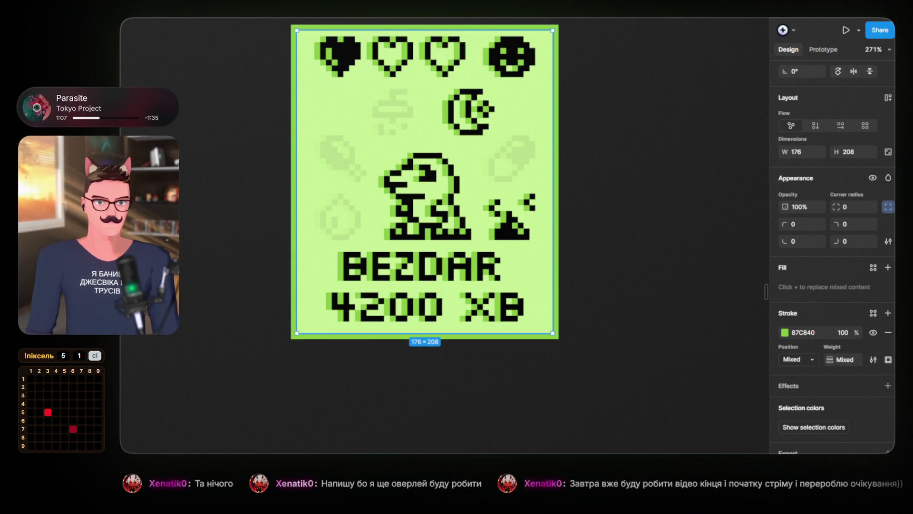
key(Escape)
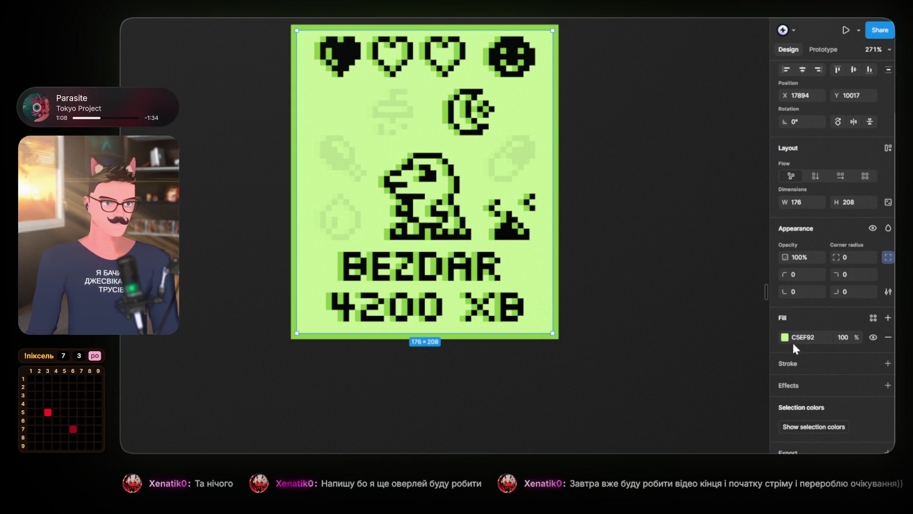
Set the BEZDAR screen's background fill to light cyan 92DEEF
click(785, 338)
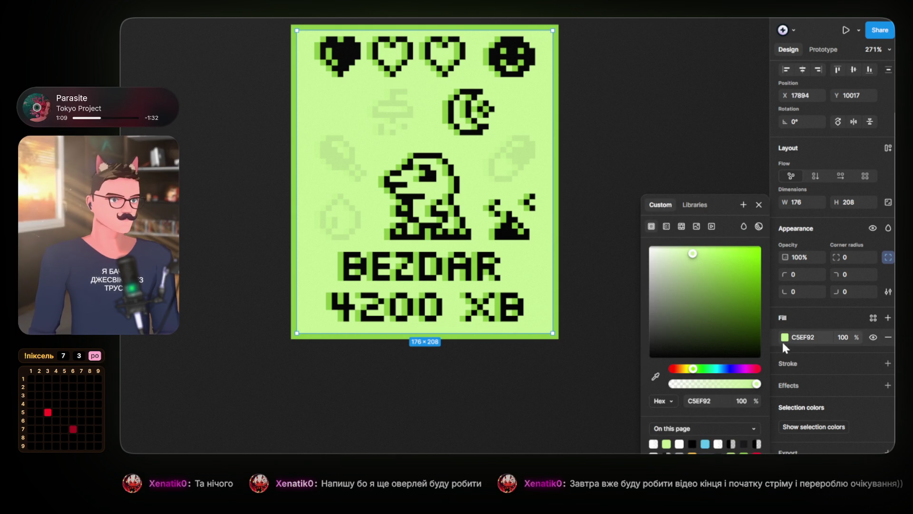
click(718, 370)
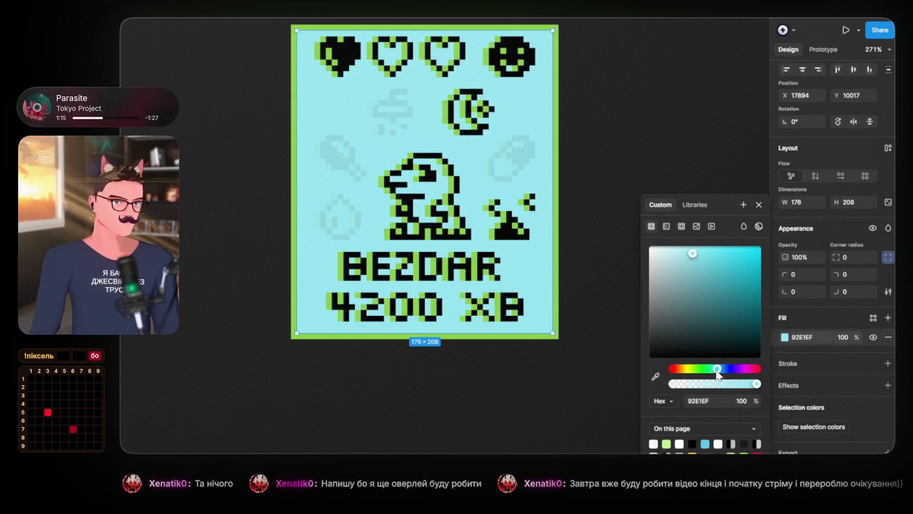
drag(718, 374, 720, 376)
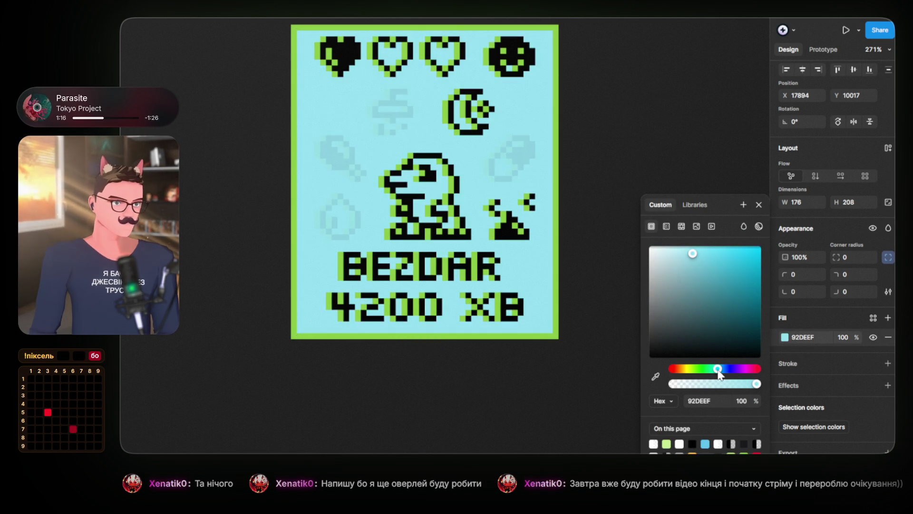
scroll(623, 202, down, 5)
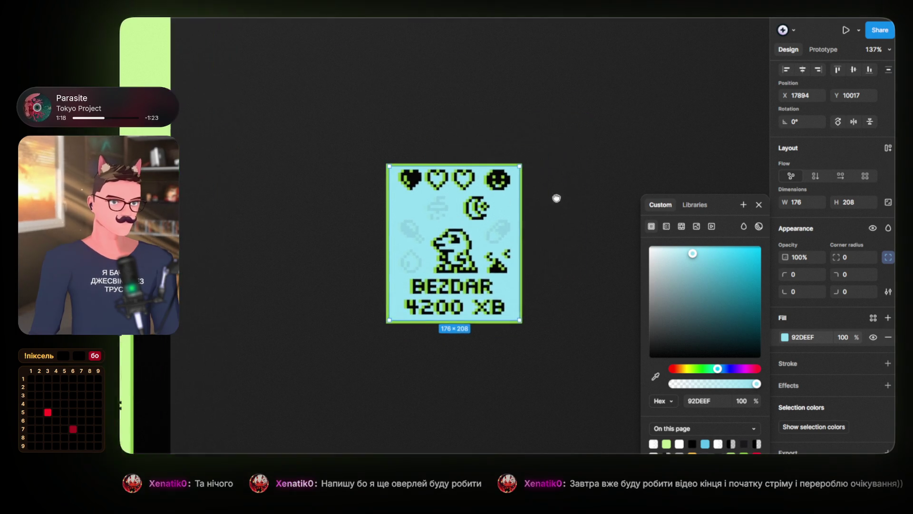
Try deep and medium green outlines on the cyan card, then undo back to bright green
click(431, 169)
click(426, 195)
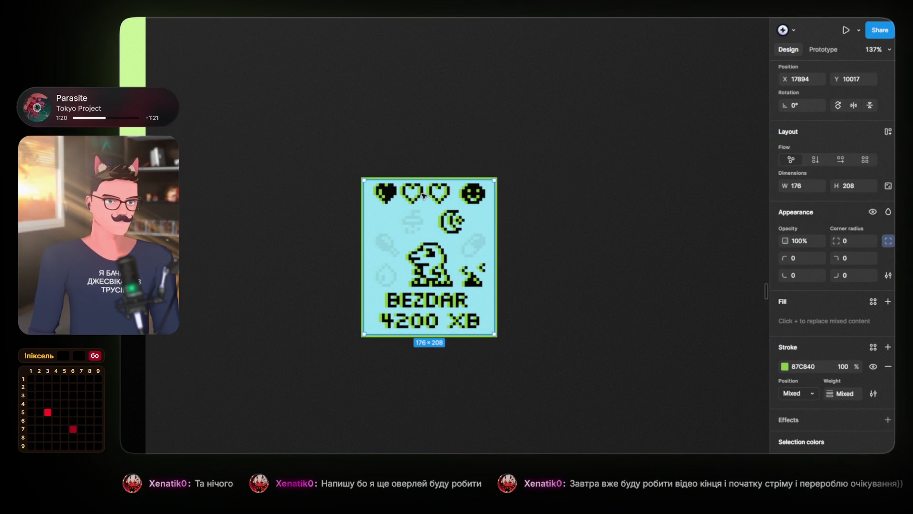
click(560, 400)
drag(561, 400, 326, 141)
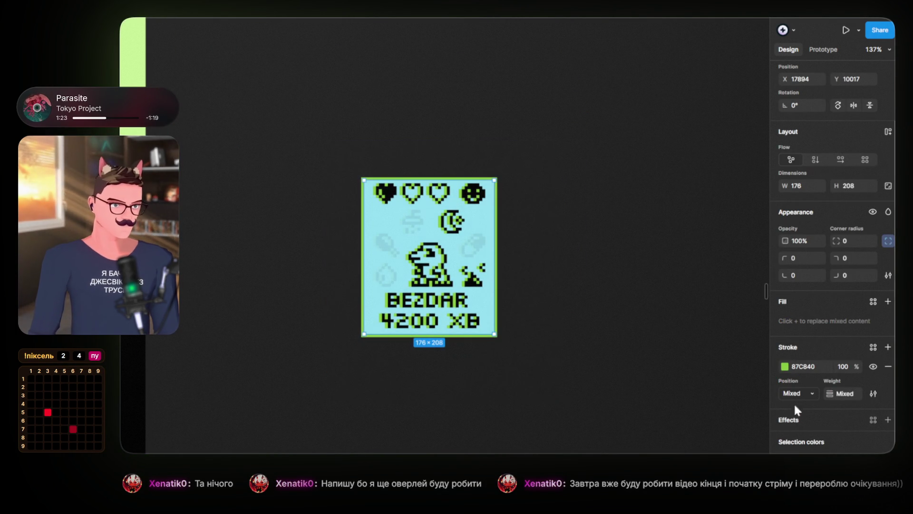
scroll(688, 398, down, 1)
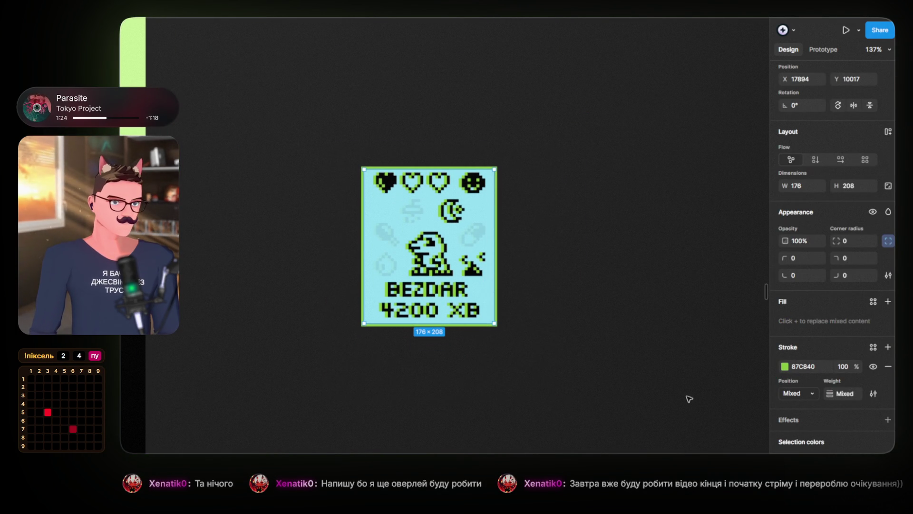
click(785, 366)
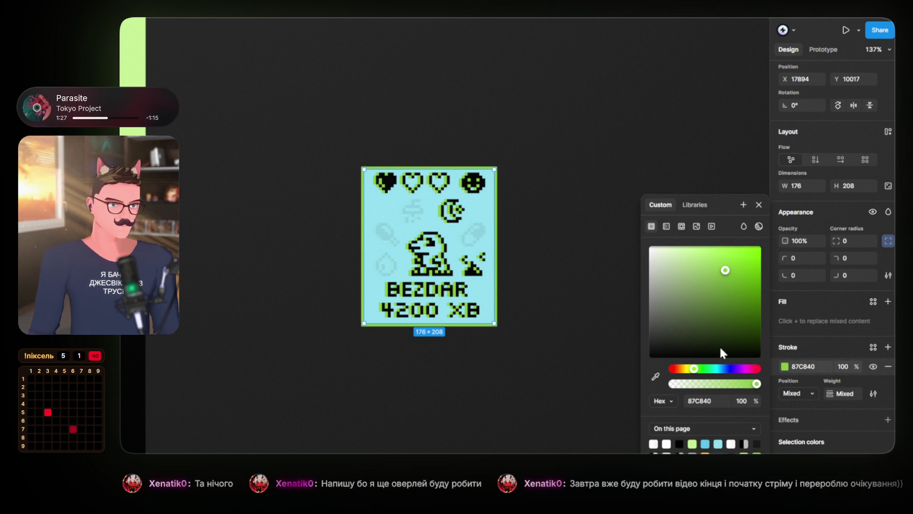
click(721, 329)
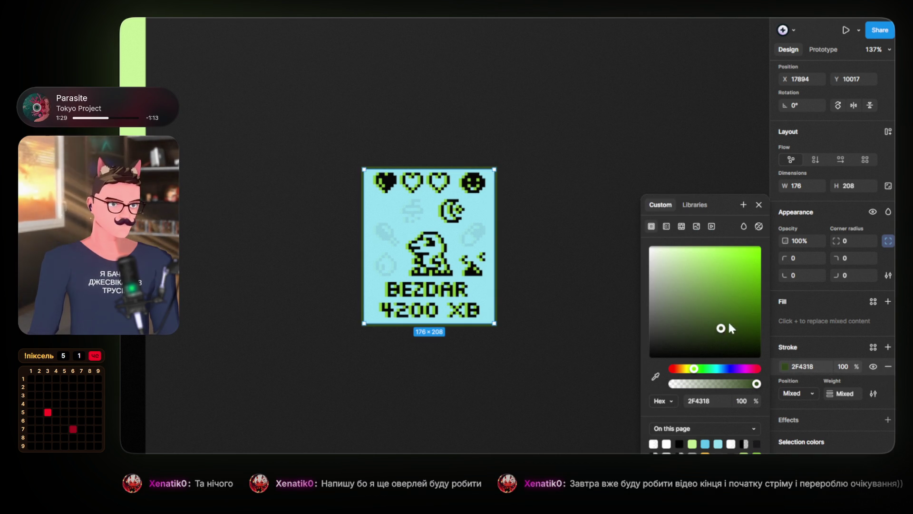
click(745, 307)
key(ctrl+z)
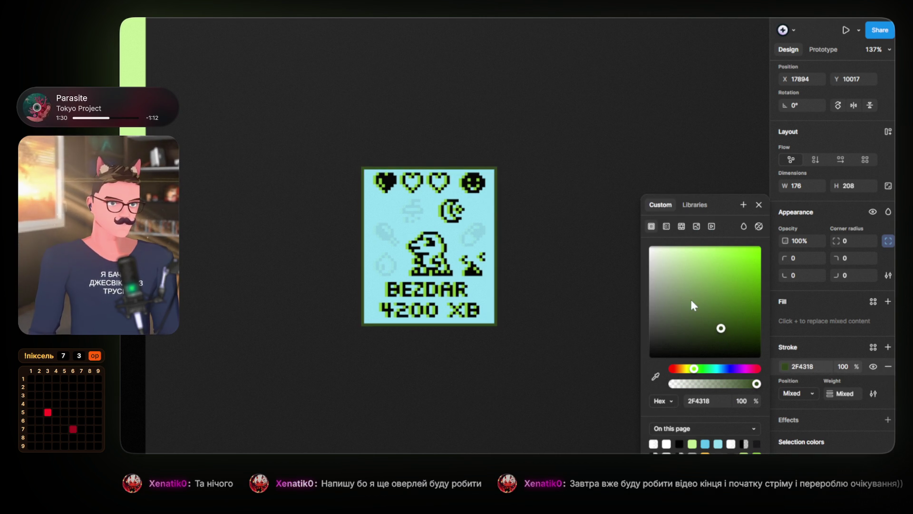
key(ctrl+z)
click(591, 251)
Try a darker green border once more and revert it to 87C840
click(427, 250)
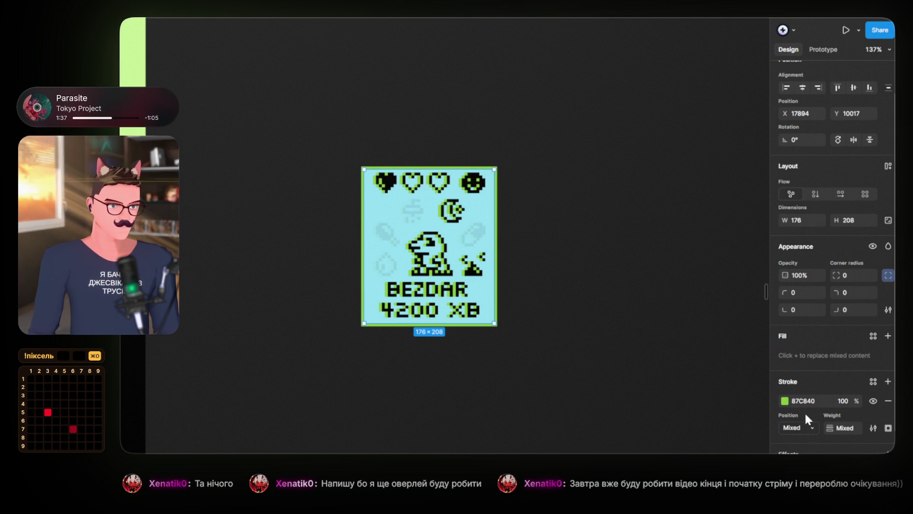
click(785, 401)
mouse_move(732, 304)
mouse_down()
mouse_move(738, 320)
mouse_move(691, 329)
mouse_move(684, 275)
mouse_up()
key(ctrl+z)
key(ctrl+z)
key(ctrl+z)
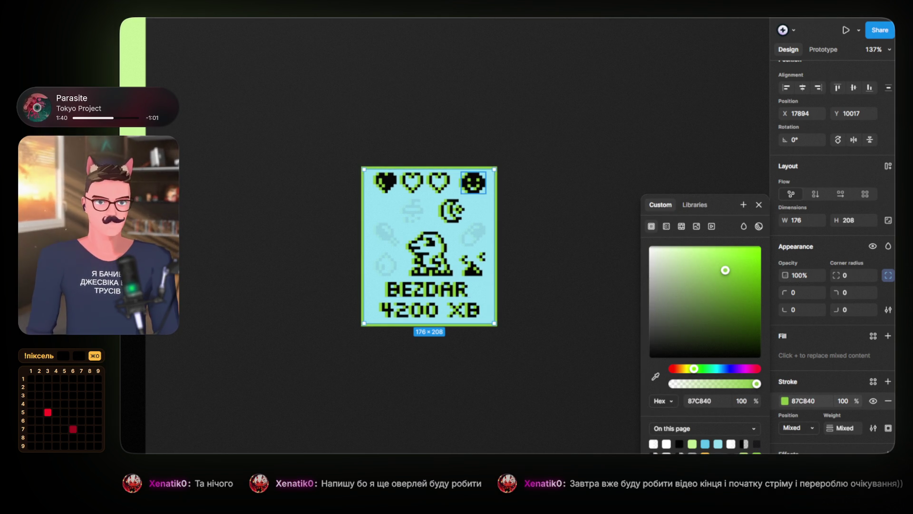
key(ctrl+z)
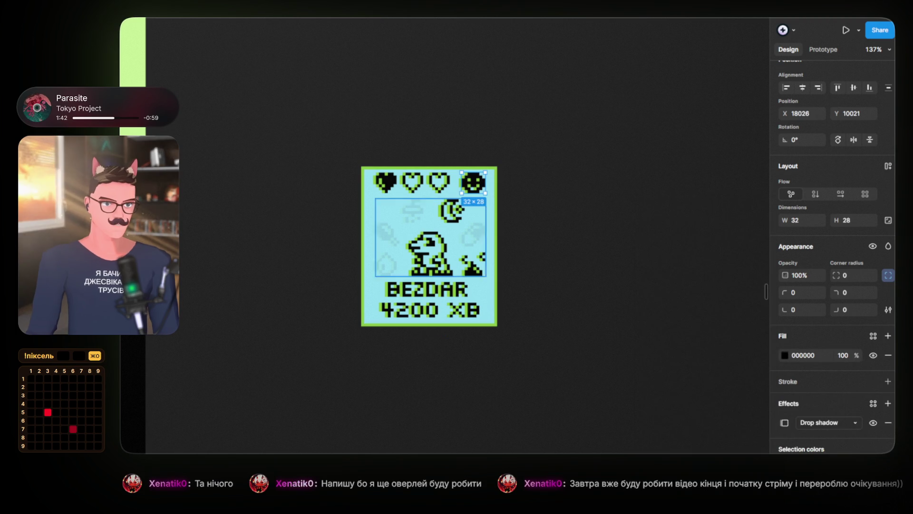
Recolour the dinosaur's drop shadow to blue 64BFD4, sampled from the card's light blue and darkened
scroll(438, 278, up, 3)
click(436, 262)
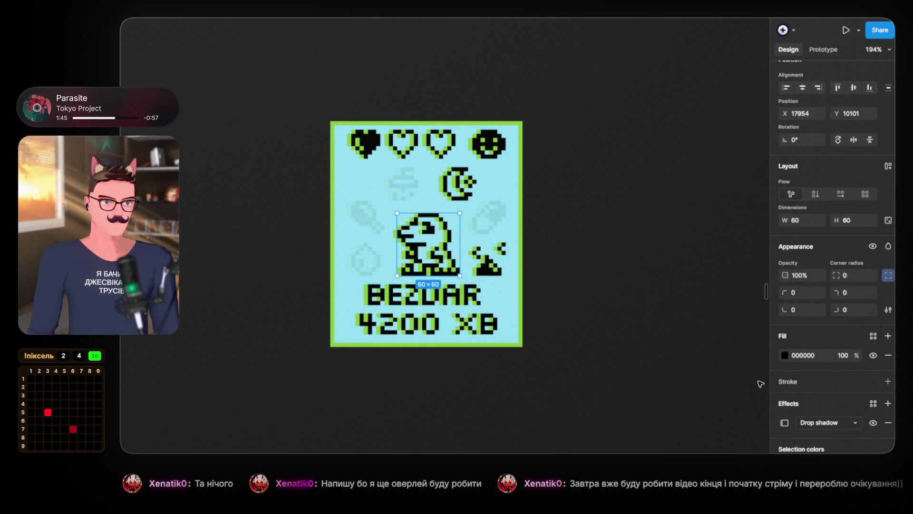
scroll(786, 430, down, 2)
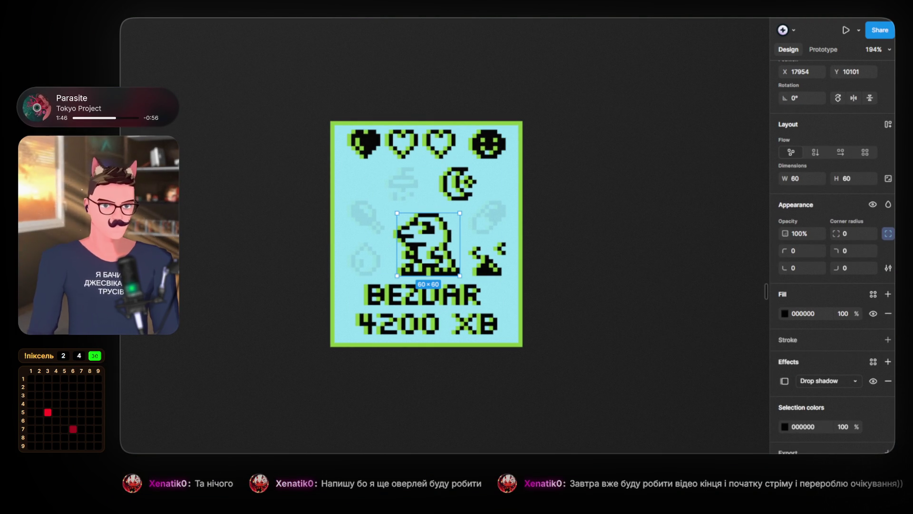
click(786, 380)
click(694, 442)
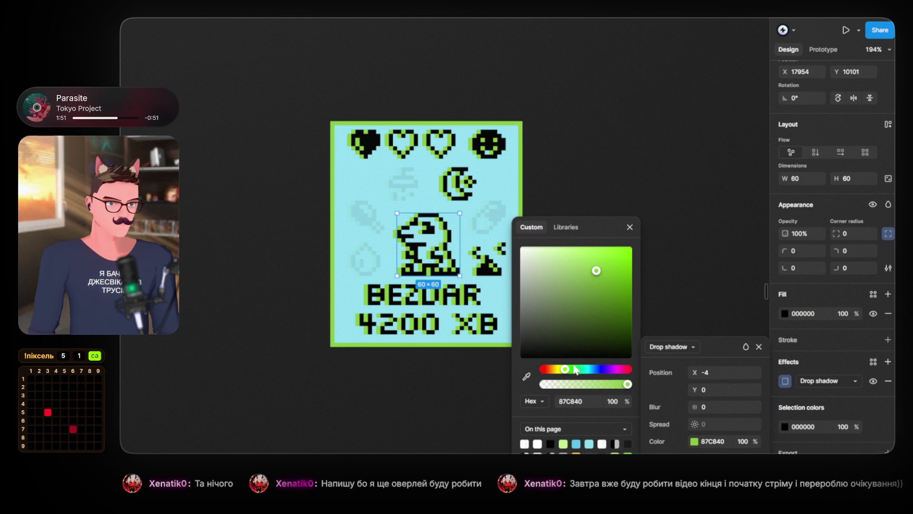
click(526, 379)
click(495, 256)
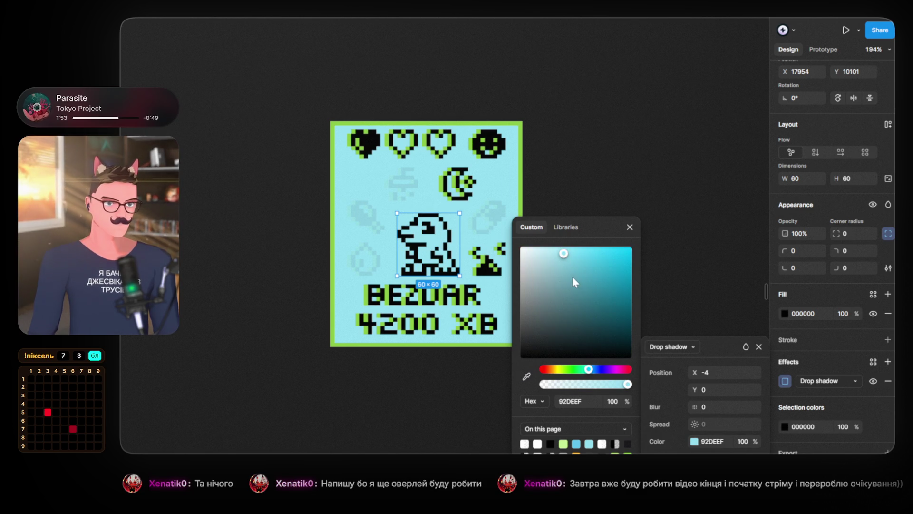
mouse_move(571, 277)
mouse_down()
mouse_move(589, 292)
mouse_move(579, 268)
mouse_up()
click(594, 160)
scroll(524, 220, up, 5)
drag(524, 220, 636, 196)
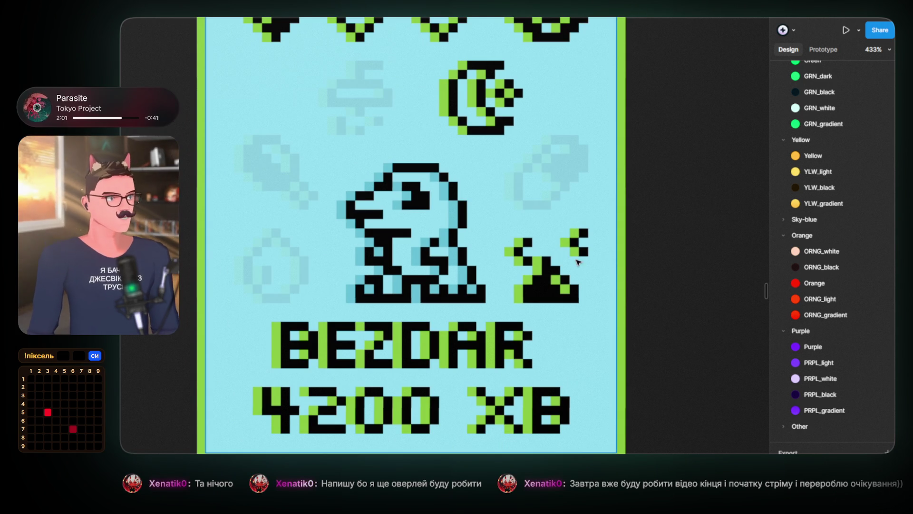
scroll(581, 263, down, 6)
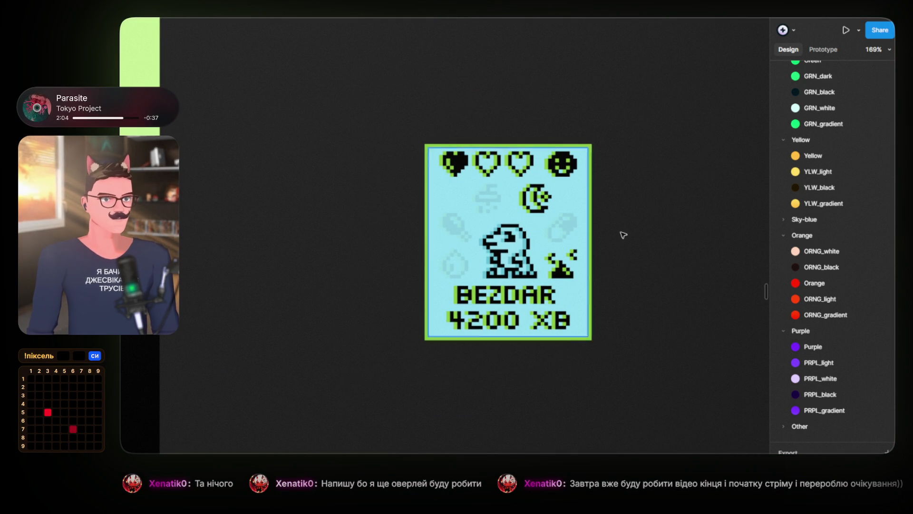
Select the whole cyan 176×208 BEZDAR card and delete it
key(Tab)
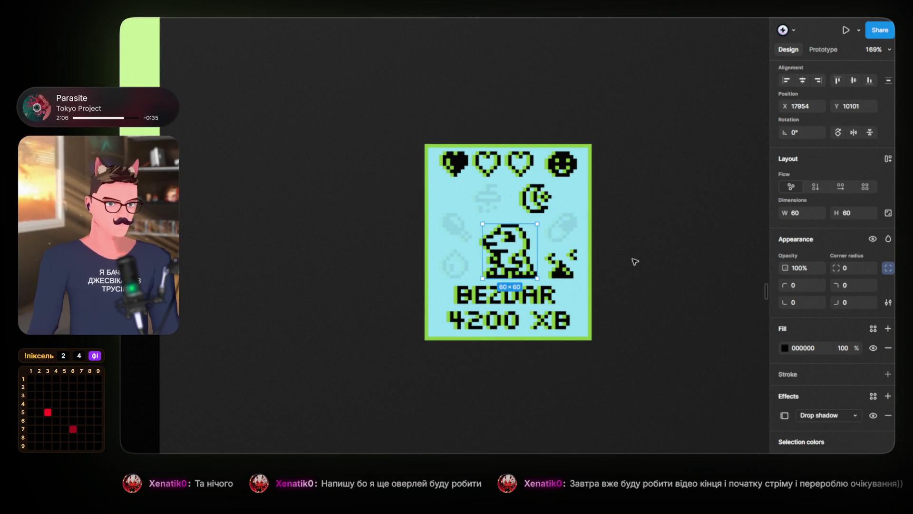
key(Tab)
key(Escape)
scroll(657, 313, down, 5)
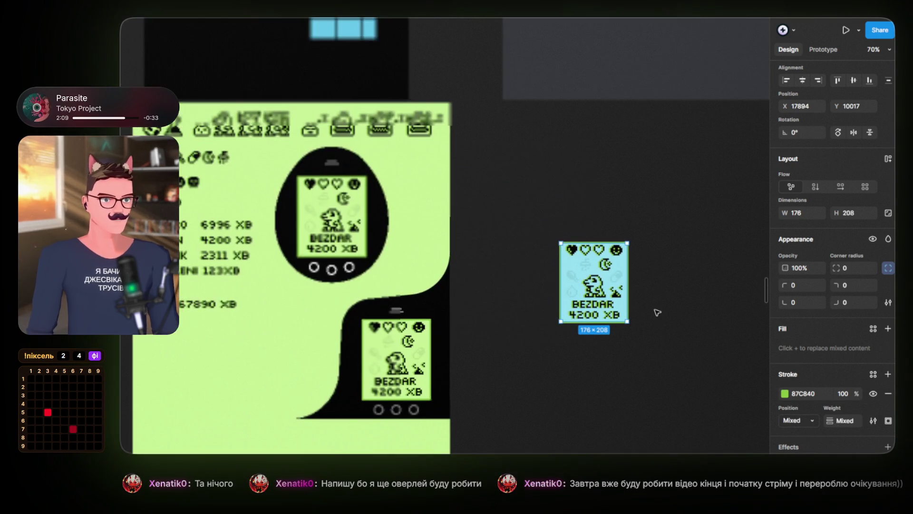
key(Delete)
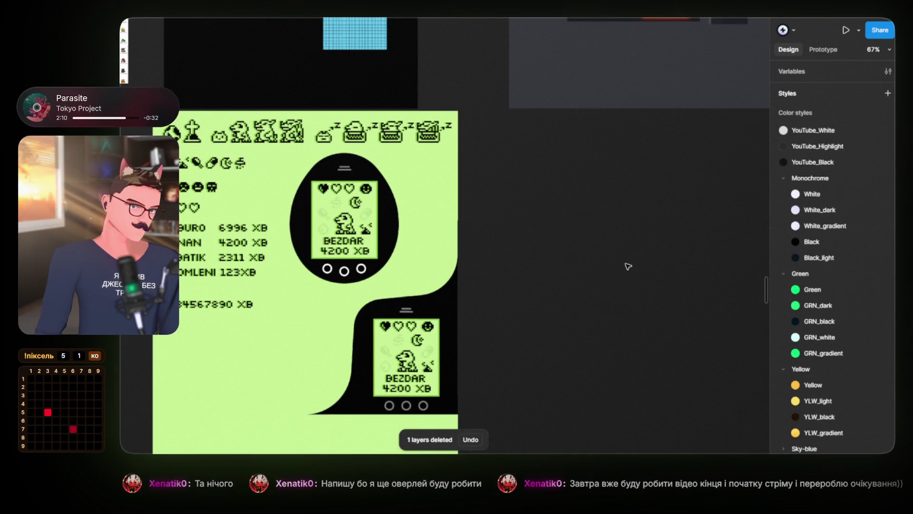
Pan the canvas to bring the green Tamagotchi mockup sheet into view
mouse_move(551, 229)
mouse_down()
mouse_move(608, 198)
mouse_move(673, 223)
mouse_up()
scroll(606, 224, up, 1)
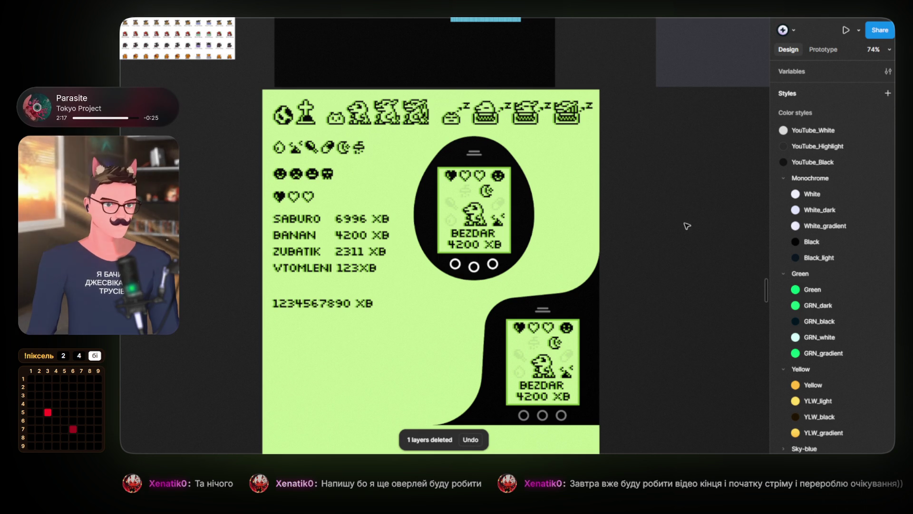
drag(686, 210, 686, 217)
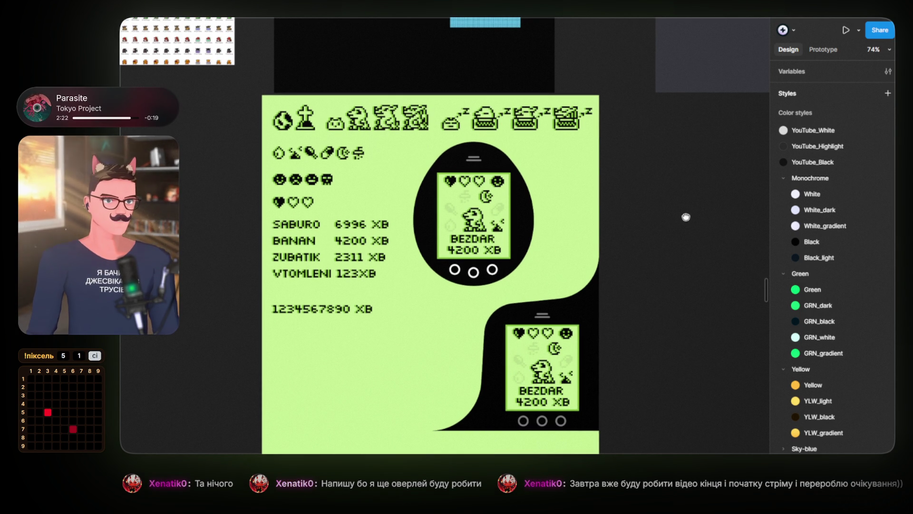
drag(686, 216, 742, 270)
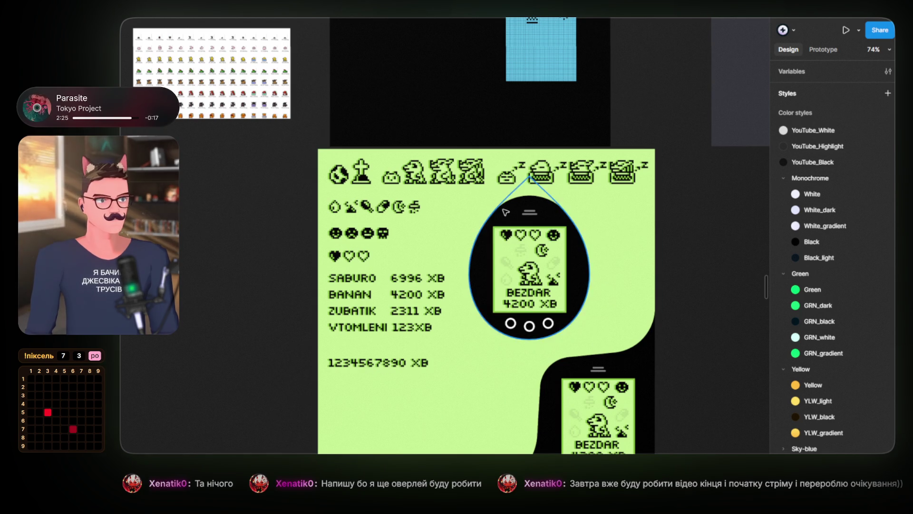
scroll(506, 212, up, 5)
drag(463, 195, 580, 178)
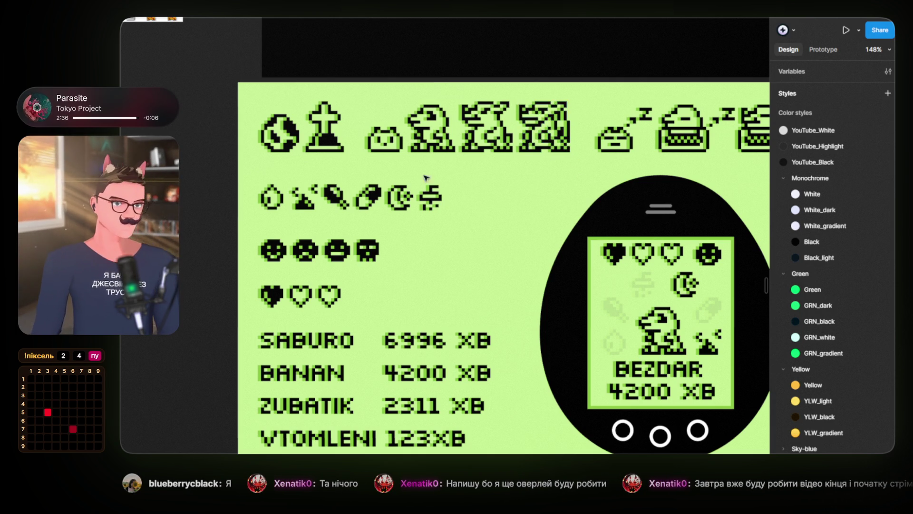
scroll(426, 180, up, 5)
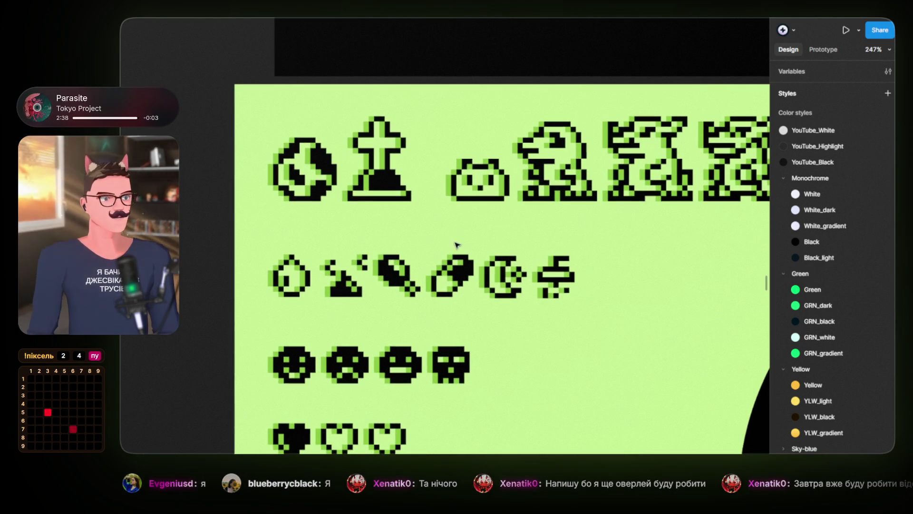
scroll(452, 275, up, 2)
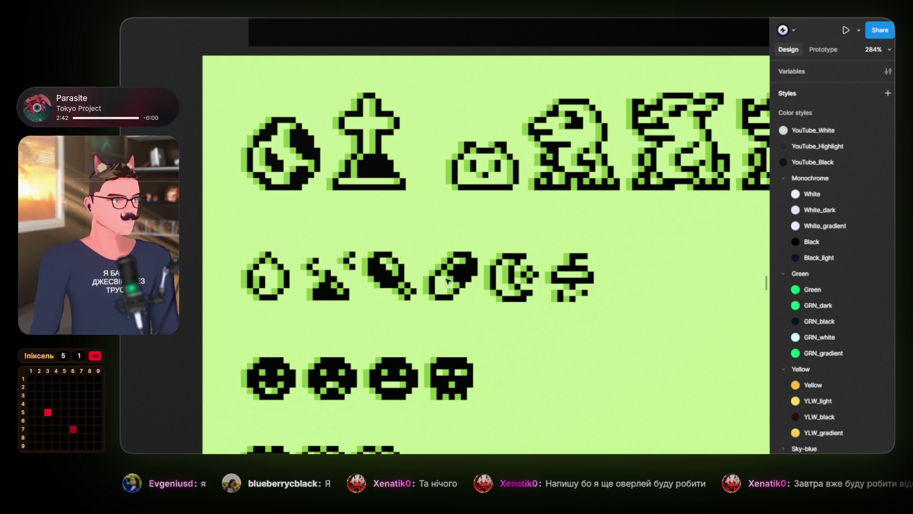
scroll(448, 281, down, 5)
drag(452, 250, 454, 263)
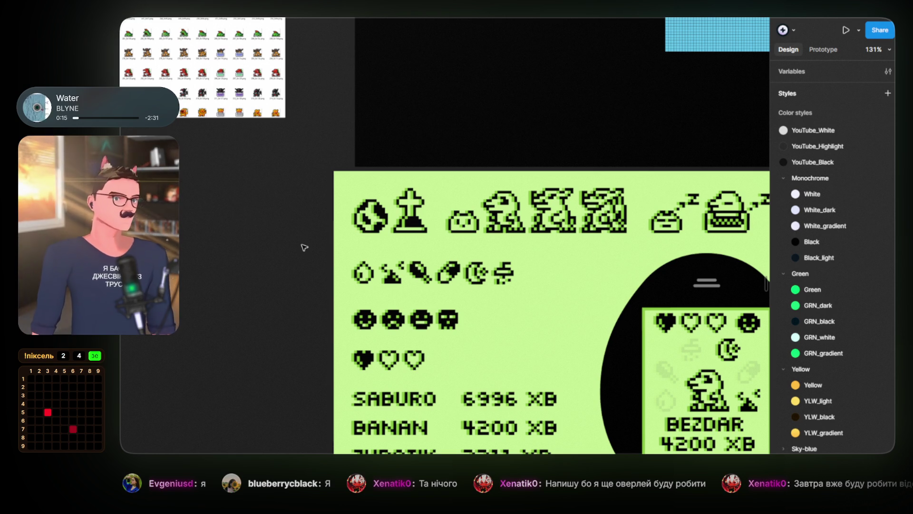
scroll(446, 261, right, 5)
scroll(445, 261, down, 2)
scroll(445, 261, right, 2)
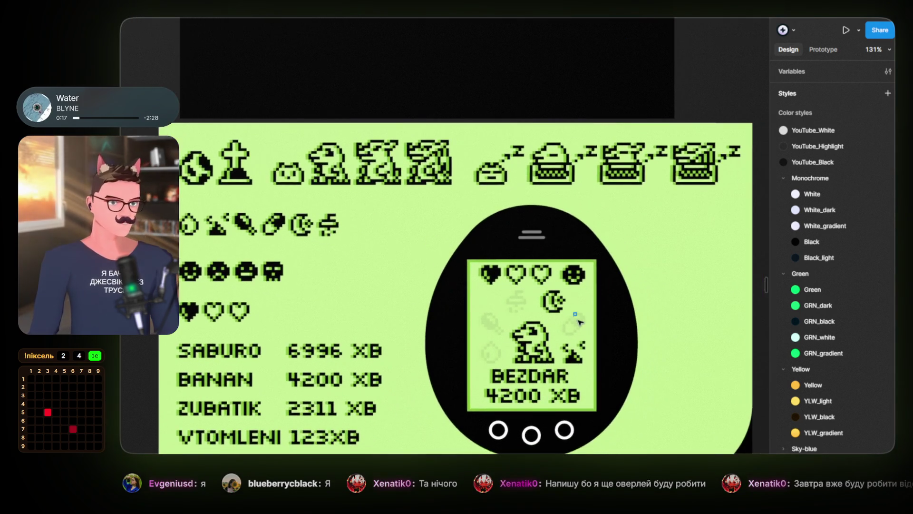
scroll(522, 279, up, 5)
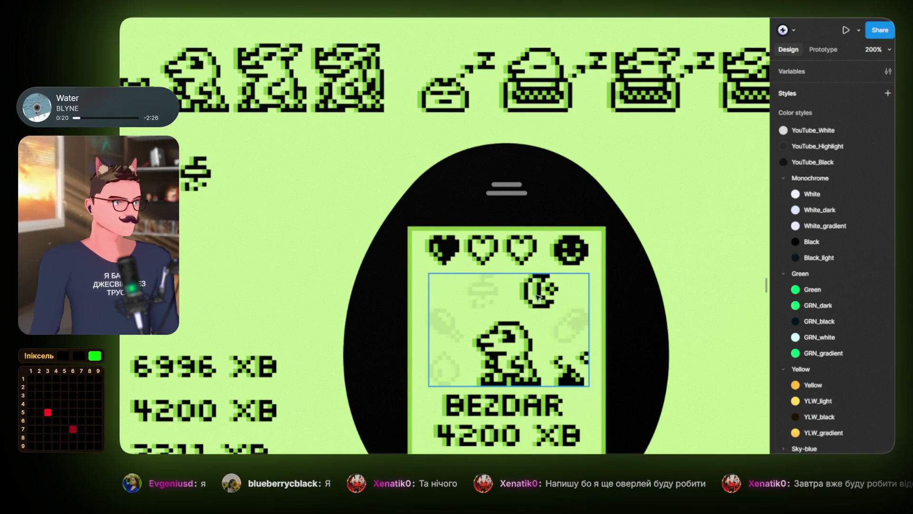
scroll(521, 277, down, 3)
scroll(428, 229, up, 5)
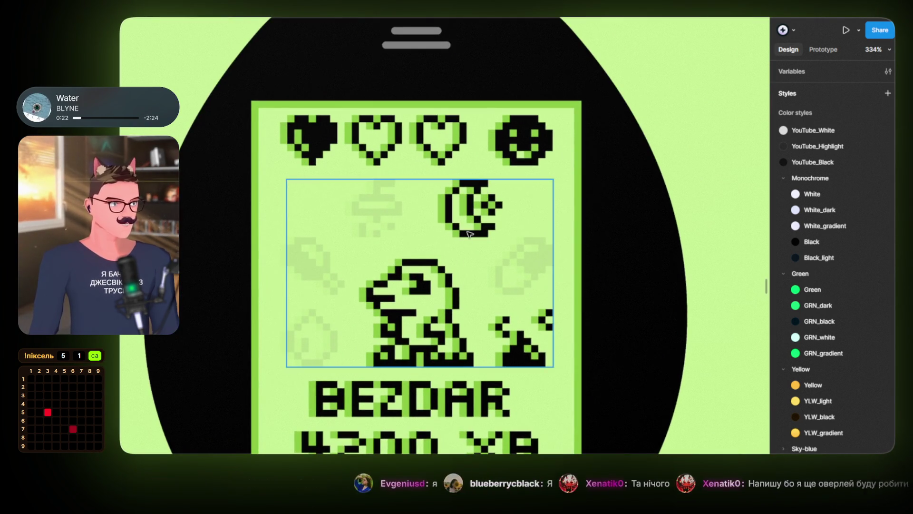
scroll(466, 230, down, 3)
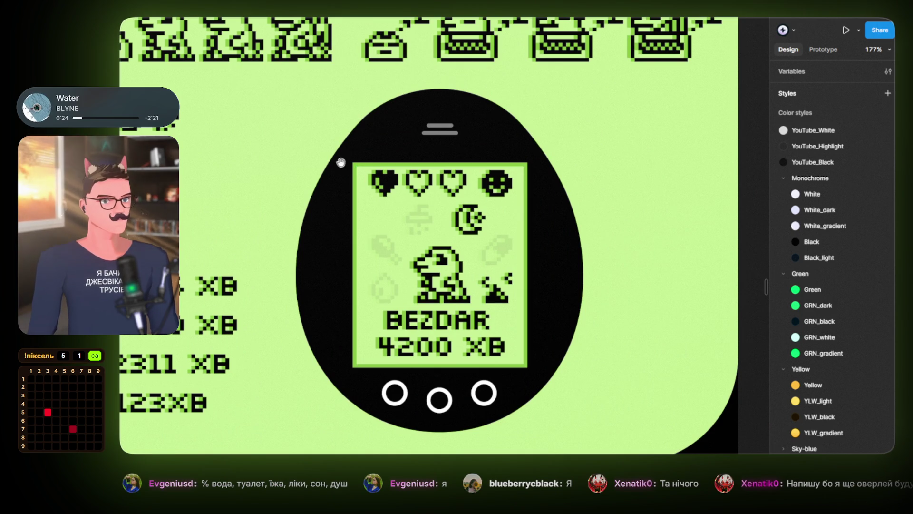
scroll(523, 247, left, 5)
scroll(547, 238, up, 2)
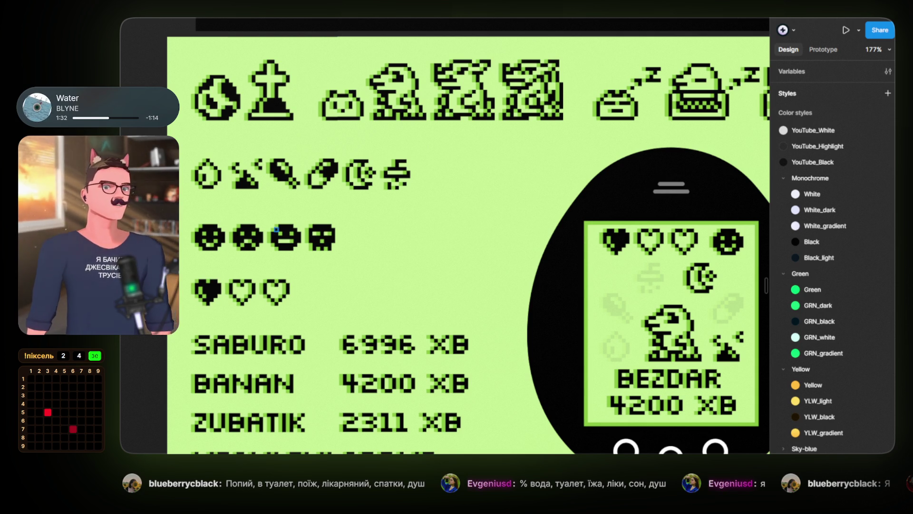
Nudge the black egg shape left until it sits centred behind the upper BEZDAR 4200 XB screen
scroll(276, 229, down, 5)
mouse_move(458, 218)
mouse_down()
mouse_move(371, 212)
mouse_move(463, 210)
mouse_up()
key(Escape)
Zoom out and pan across the green pixel-pet sheet
scroll(457, 238, down, 2)
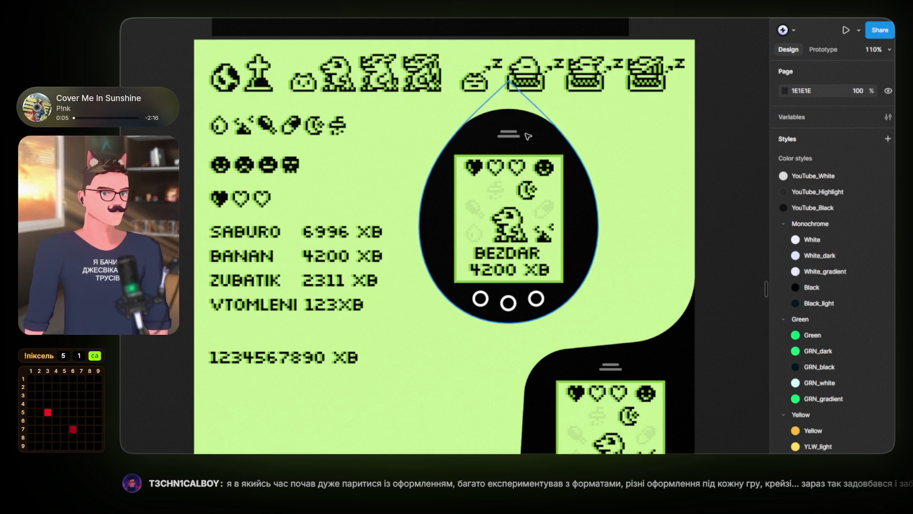
scroll(431, 152, down, 5)
drag(270, 98, 289, 205)
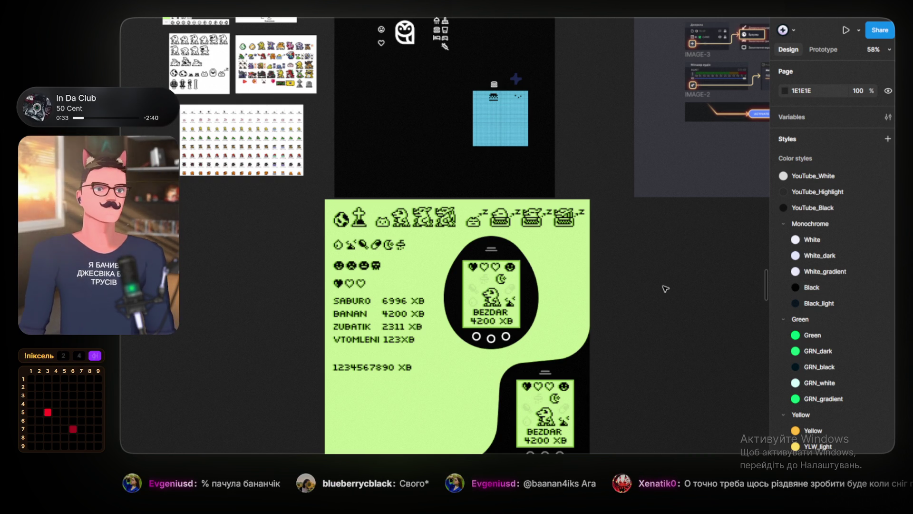
Pan up and left to centre the green sheet, showing both BEZDAR 4200 XB mockups and the score list
mouse_move(648, 276)
mouse_down()
mouse_move(511, 199)
mouse_move(515, 186)
mouse_move(522, 193)
mouse_up()
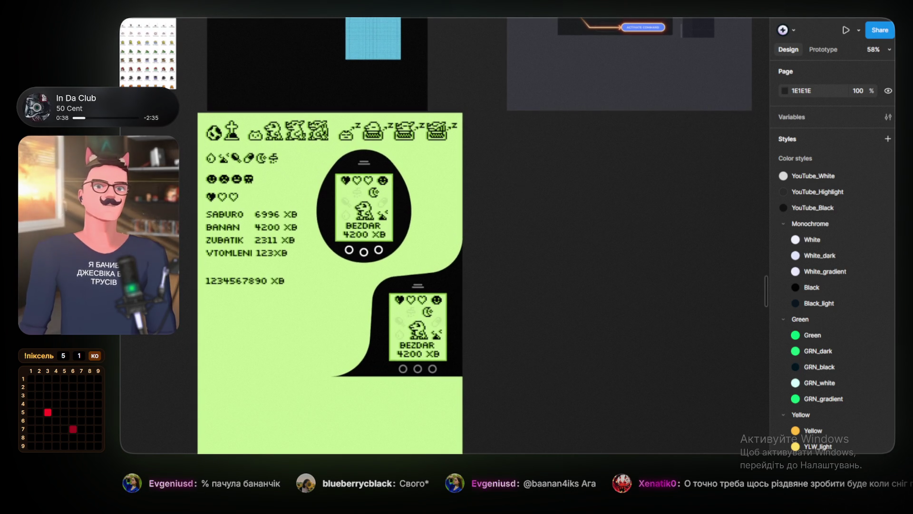
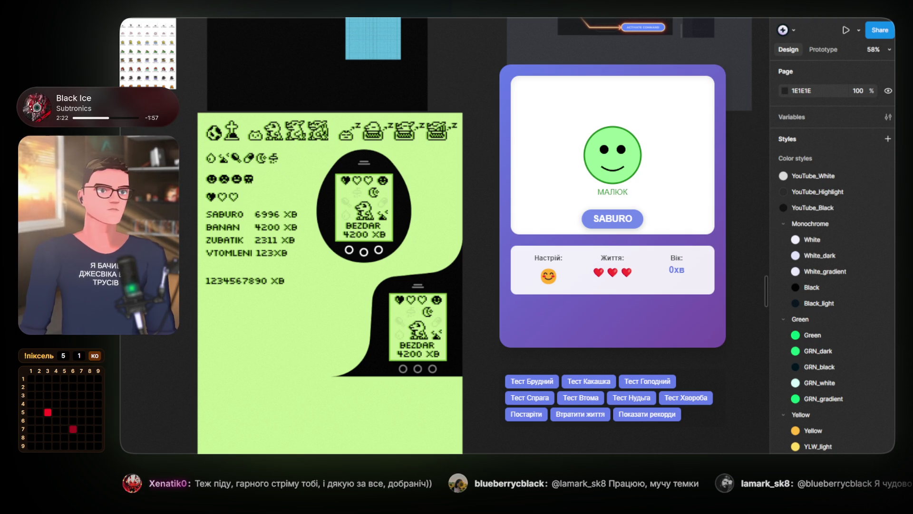
Zoom and pan the canvas to recentre the Tamagotchi mockups
scroll(347, 291, up, 5)
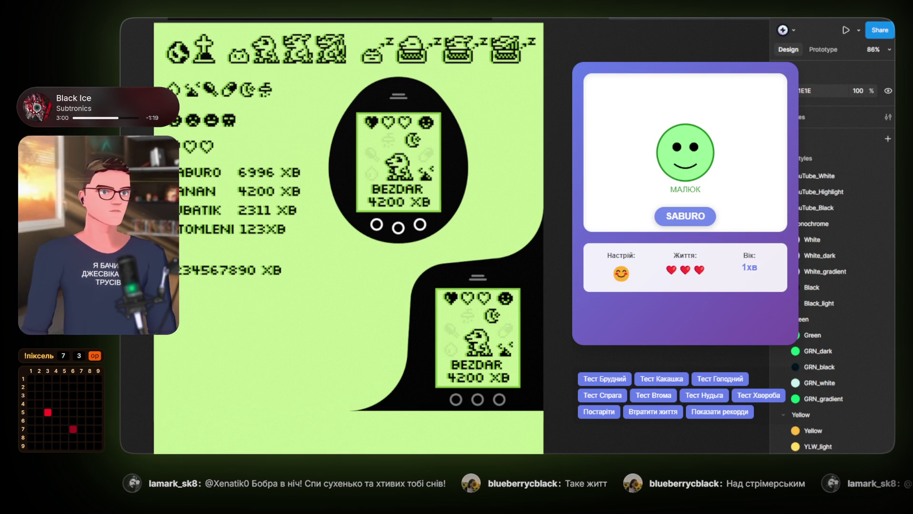
scroll(345, 295, down, 5)
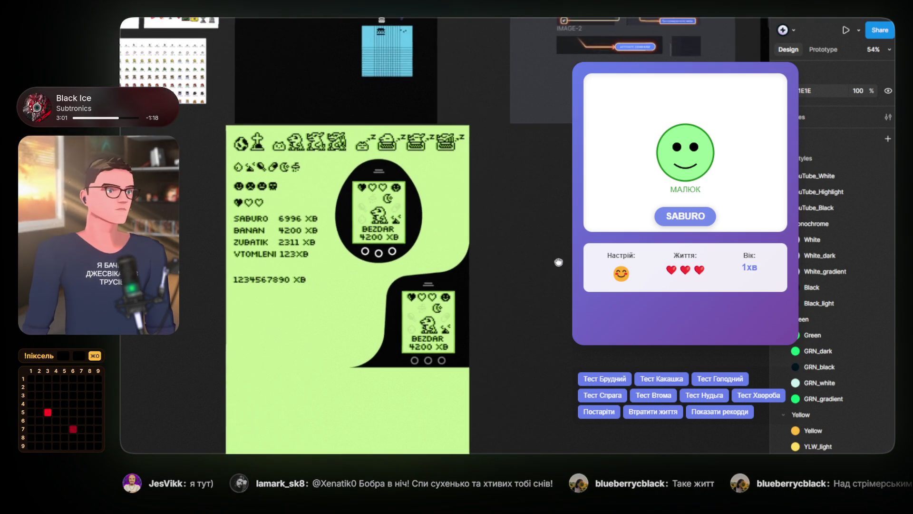
drag(558, 262, 570, 257)
scroll(537, 303, up, 5)
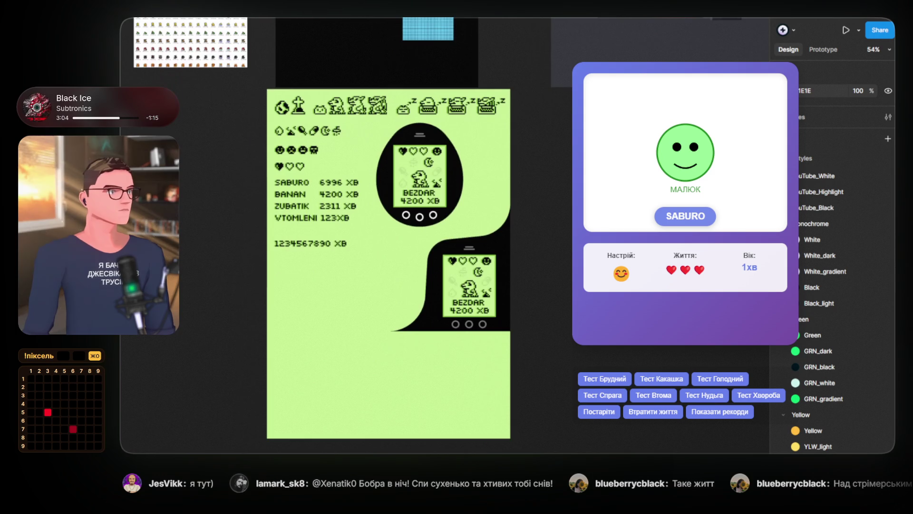
scroll(304, 238, left, 5)
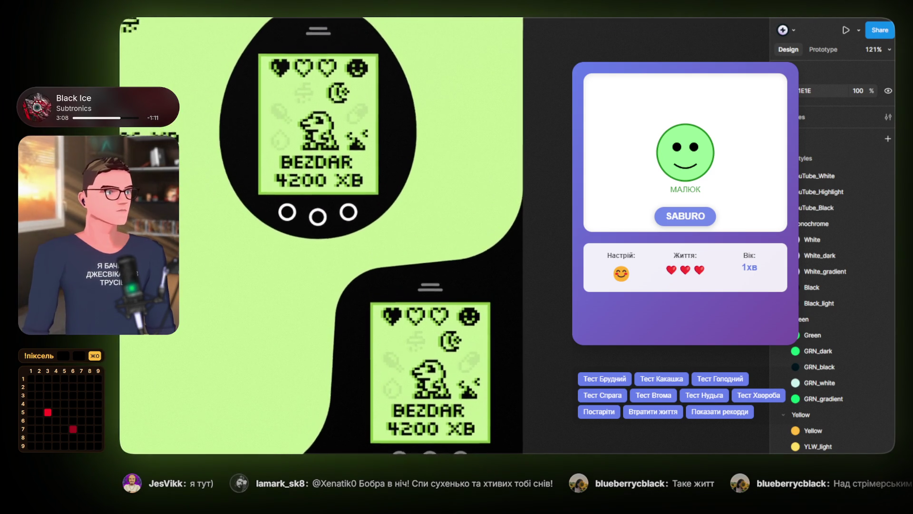
scroll(328, 238, up, 2)
scroll(328, 238, down, 5)
scroll(309, 238, up, 1)
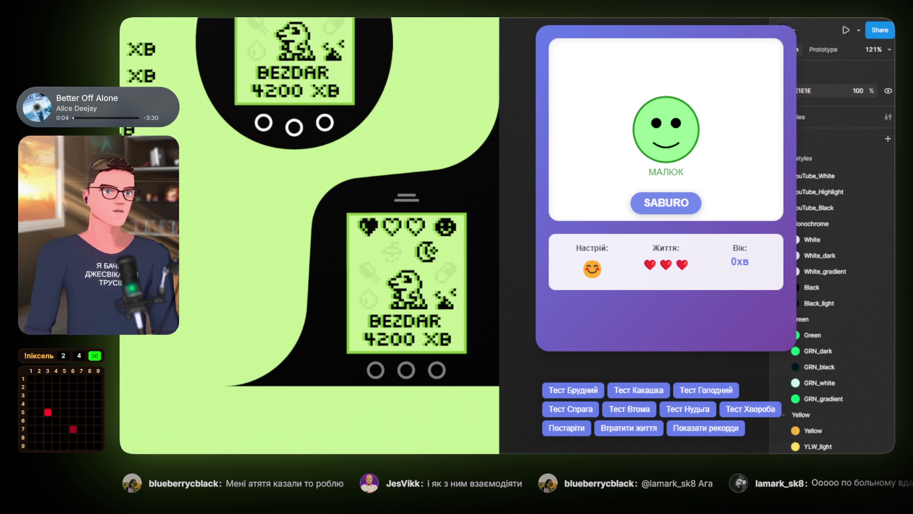
ctrl+scroll(445, 288, up, 5)
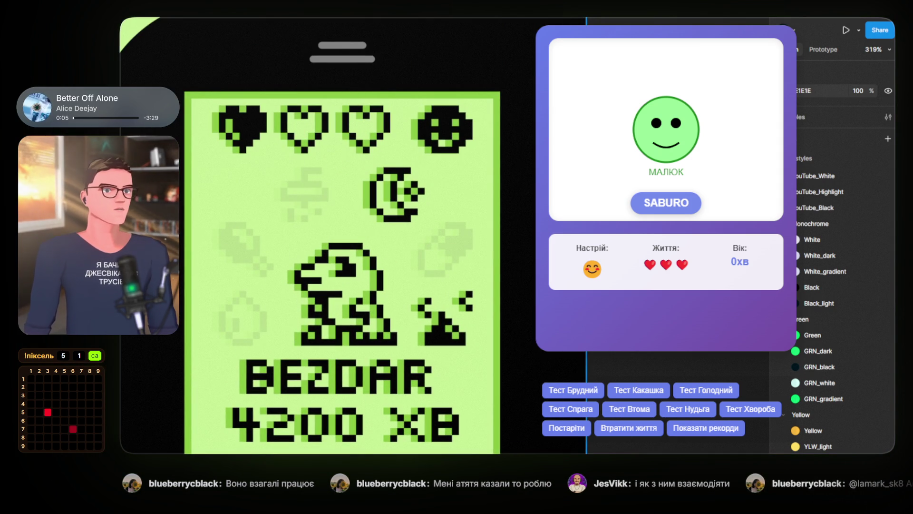
Select the 32×32 poop icon inside the lower Tamagotchi's screen, then deselect it
click(443, 325)
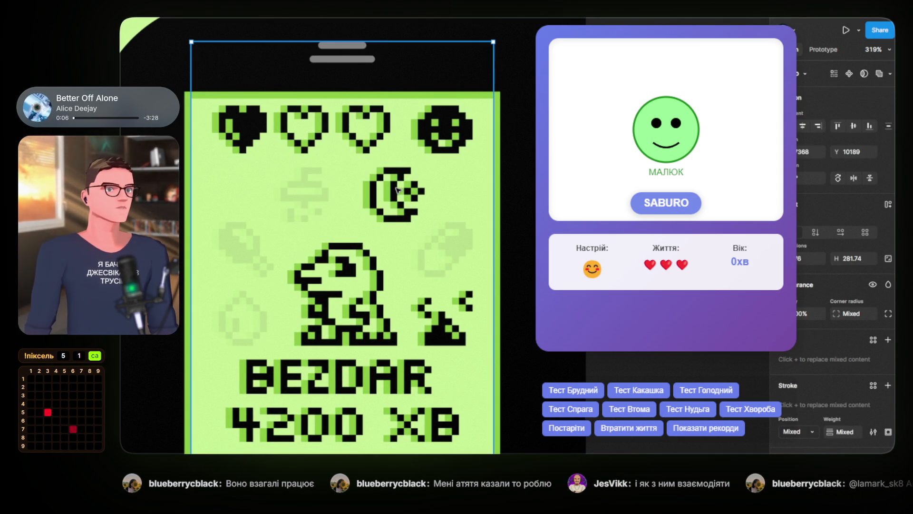
double_click(442, 325)
double_click(441, 332)
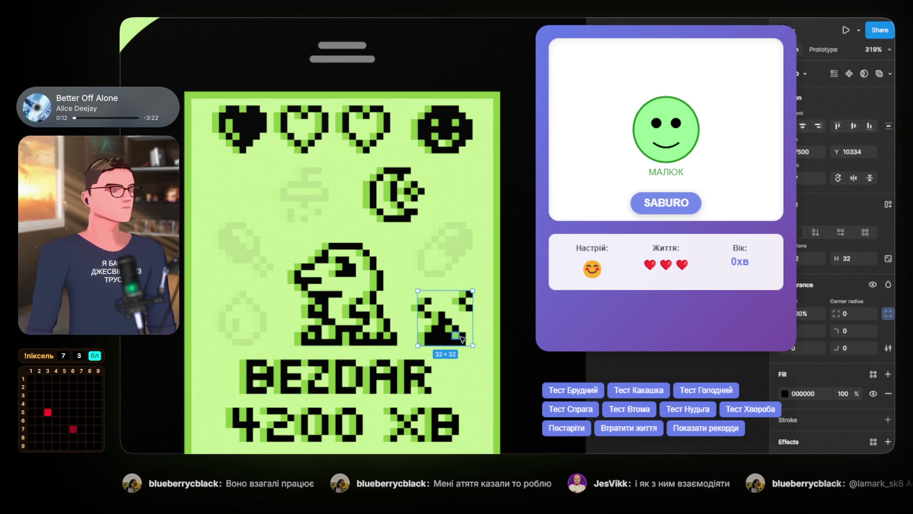
key(Escape)
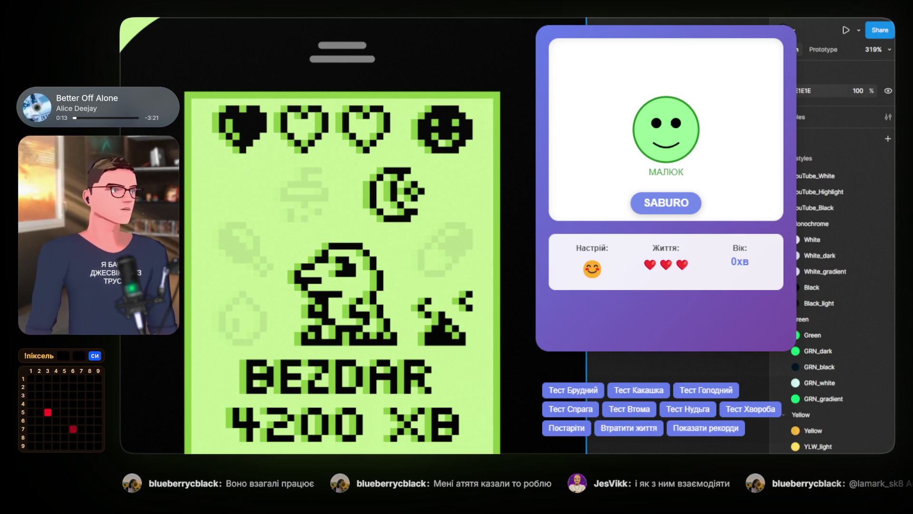
Zoom and pan across the sprite sheet's status icon rows
scroll(516, 316, down, 5)
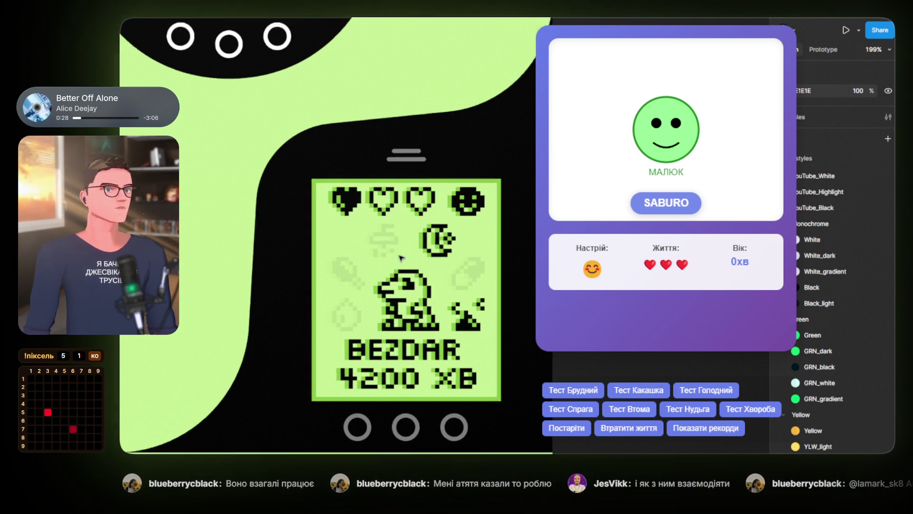
scroll(401, 258, down, 5)
scroll(346, 123, up, 8)
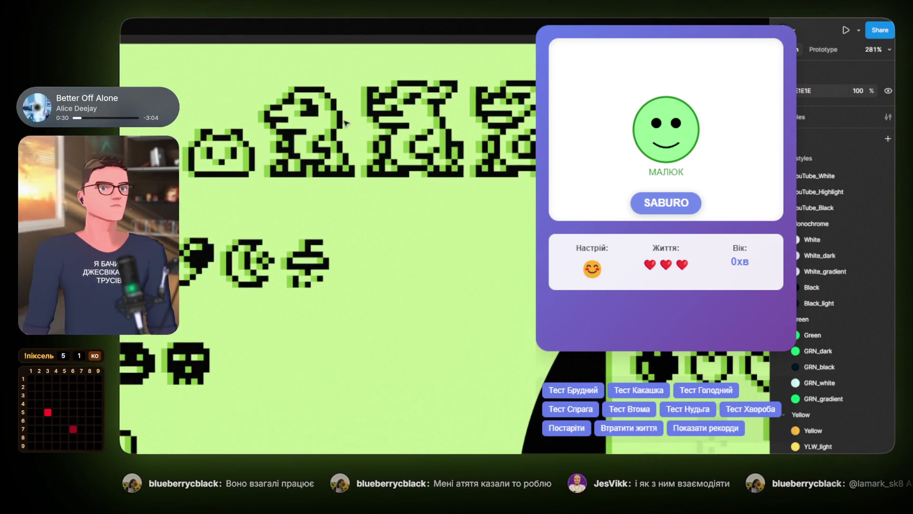
scroll(346, 122, up, 3)
scroll(340, 152, right, 3)
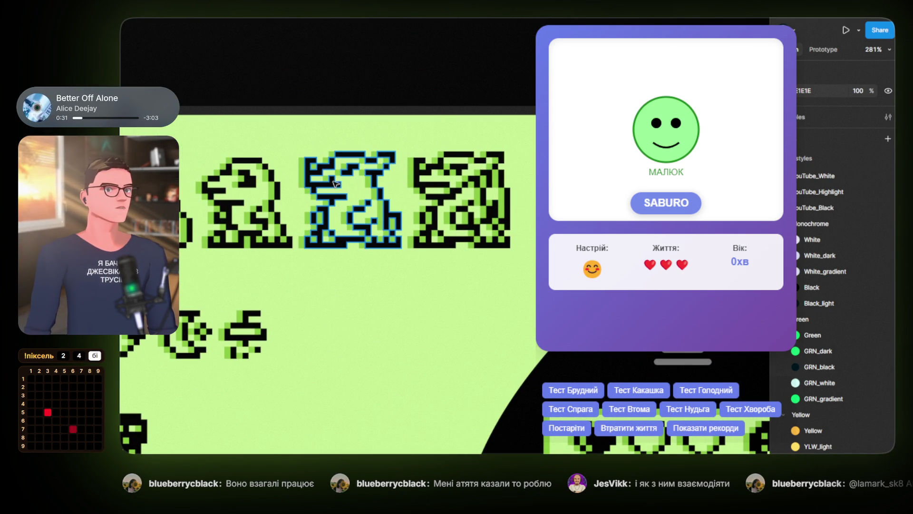
scroll(334, 183, down, 5)
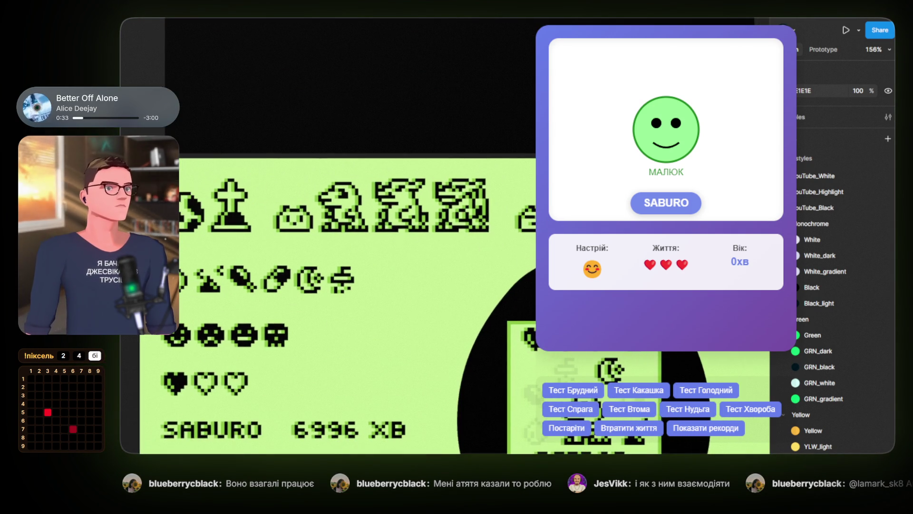
scroll(338, 183, down, 4)
scroll(457, 206, up, 3)
scroll(340, 183, up, 5)
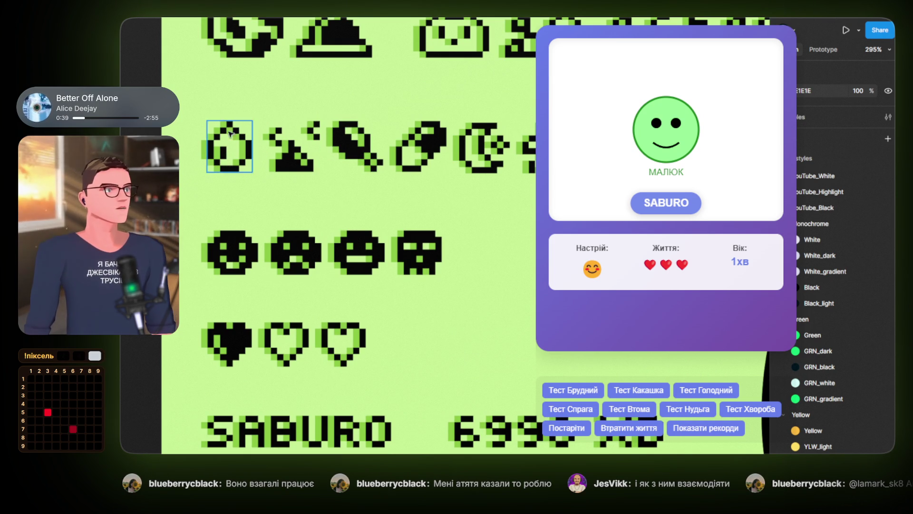
drag(482, 221, 453, 206)
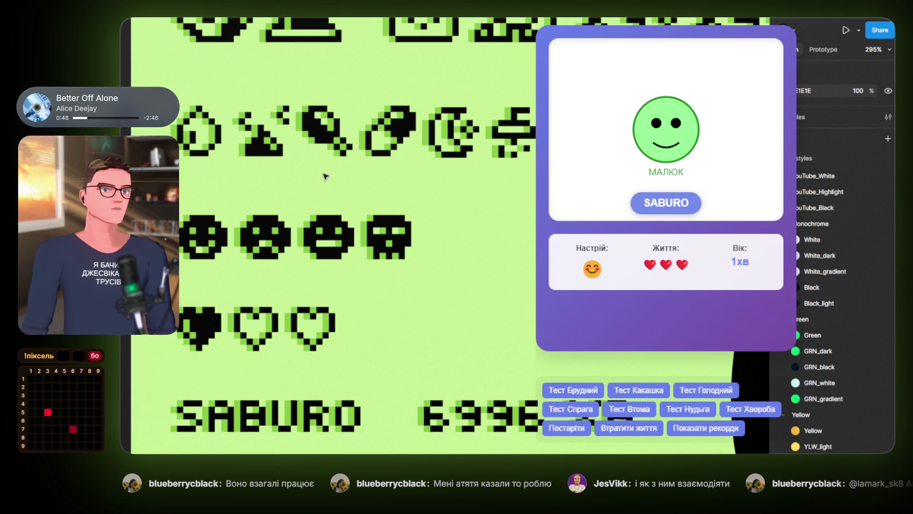
Reposition the moon icon within its status icon row
click(406, 129)
click(462, 133)
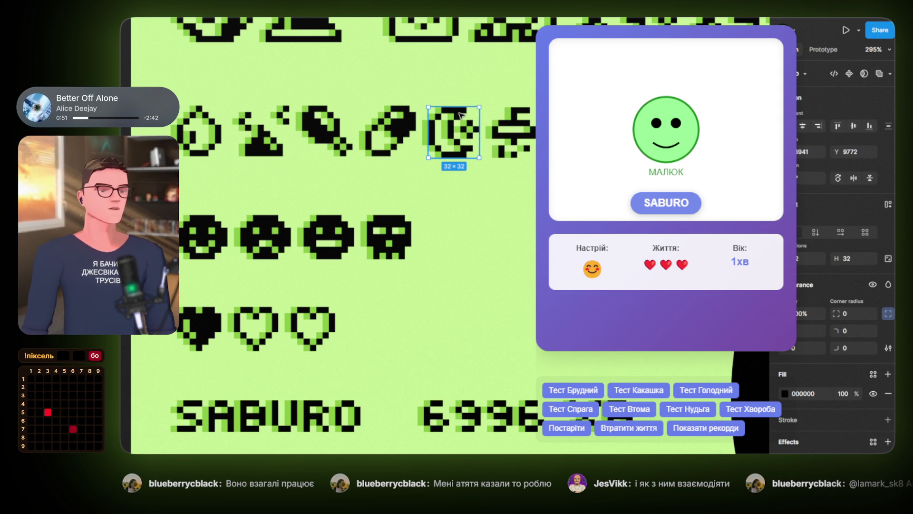
drag(460, 114, 471, 113)
drag(533, 131, 454, 133)
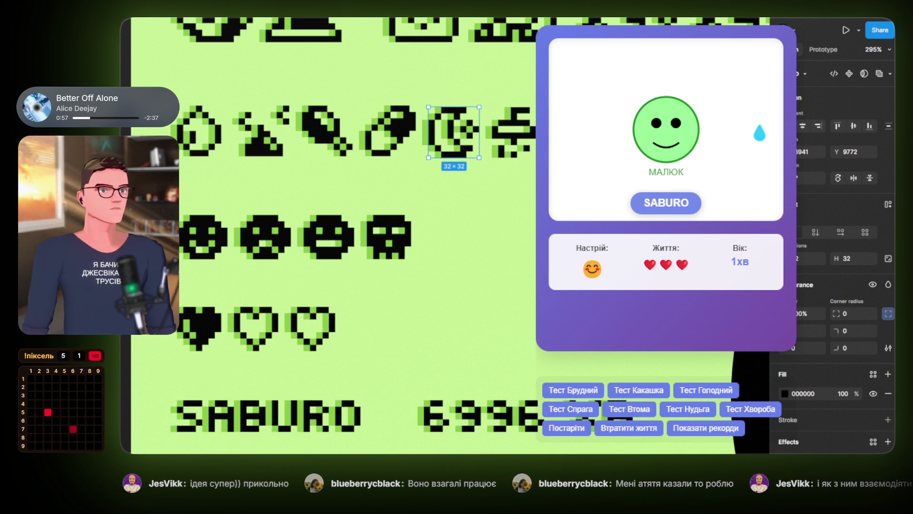
Pan and zoom over to inspect the upper Tamagotchi screen
scroll(454, 133, down, 5)
scroll(503, 205, up, 5)
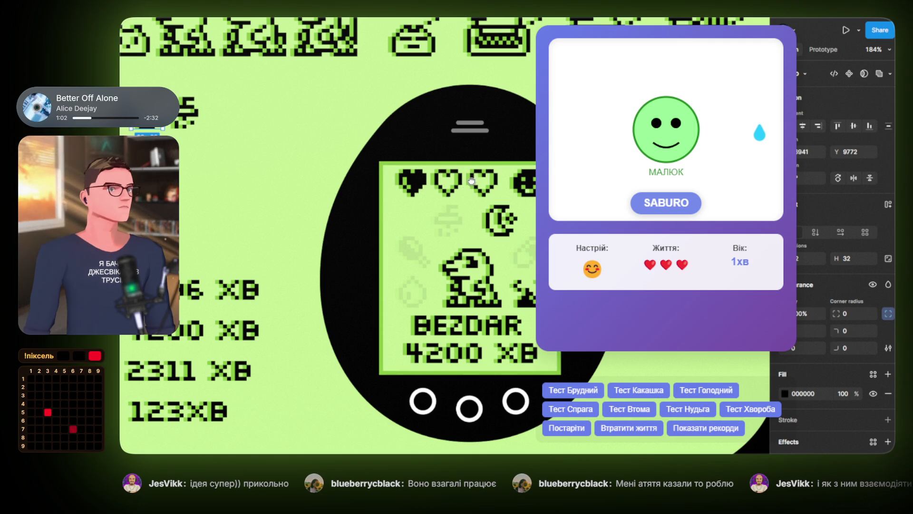
drag(471, 181, 357, 155)
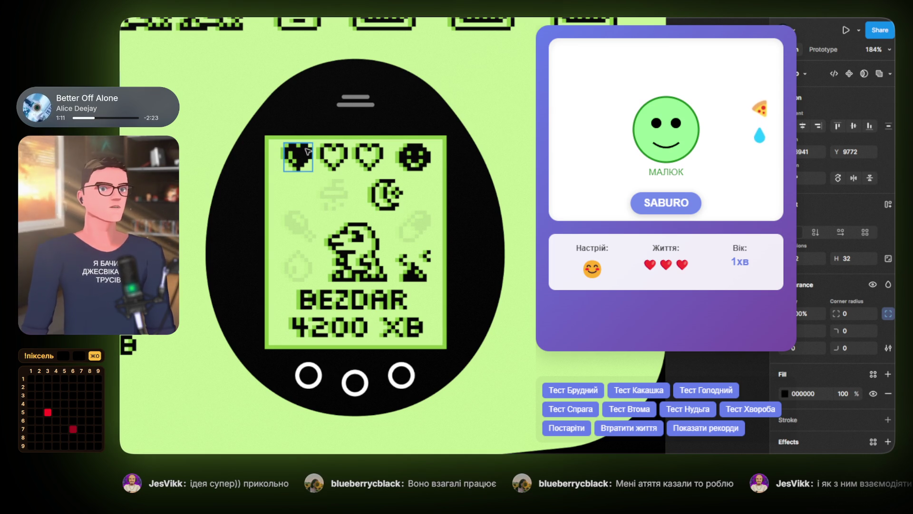
scroll(308, 151, left, 10)
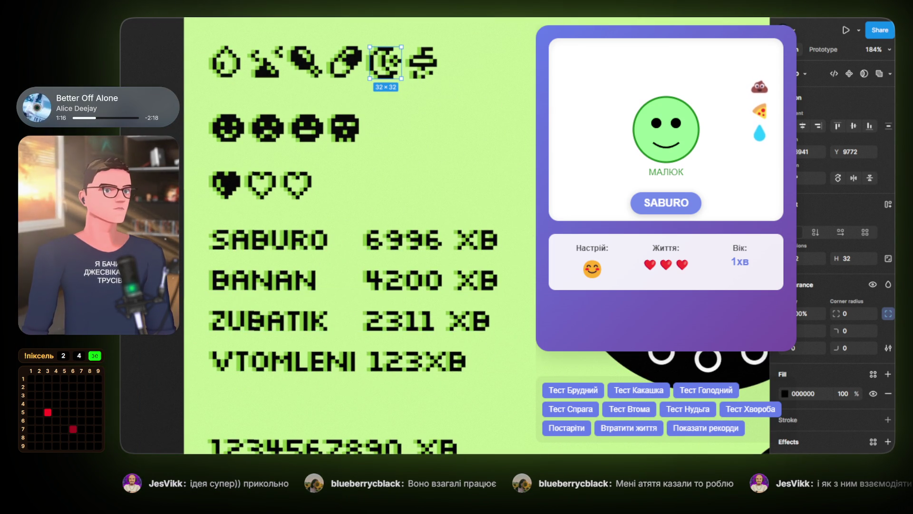
scroll(371, 255, right, 10)
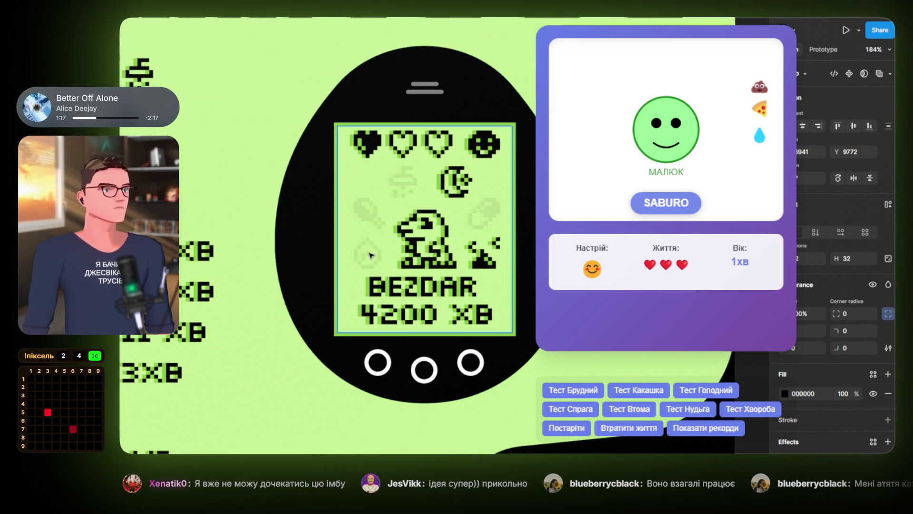
scroll(382, 264, down, 3)
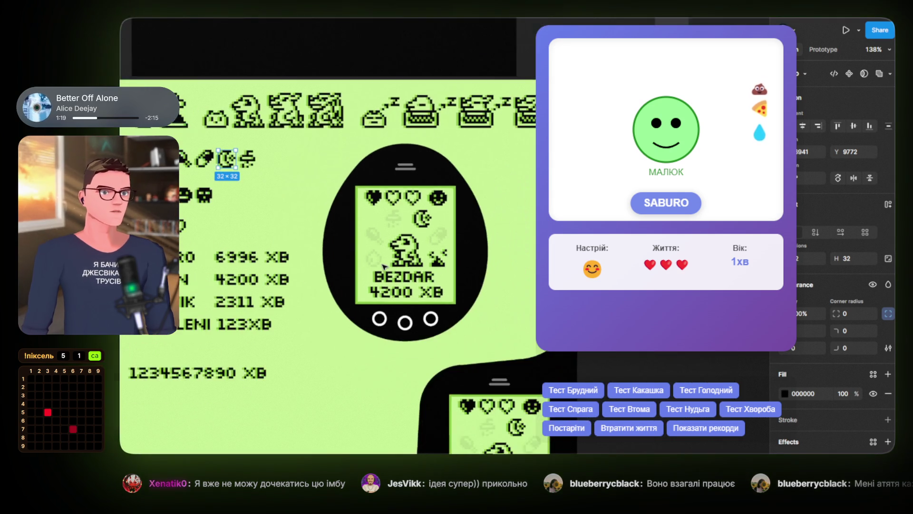
scroll(383, 264, left, 3)
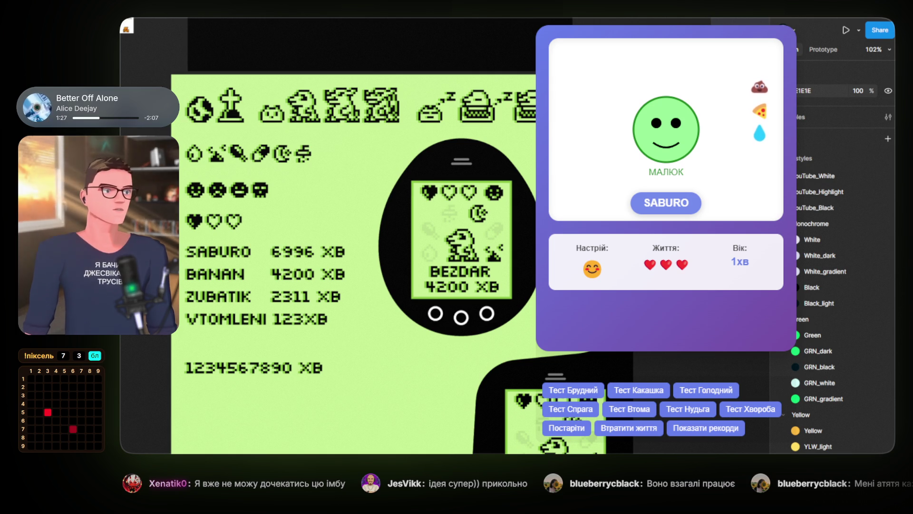
scroll(557, 228, down, 2)
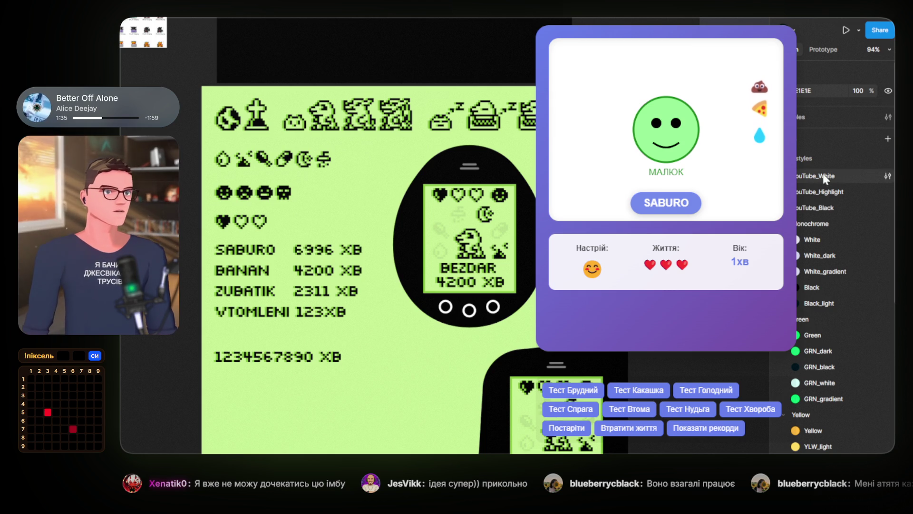
scroll(356, 266, right, 2)
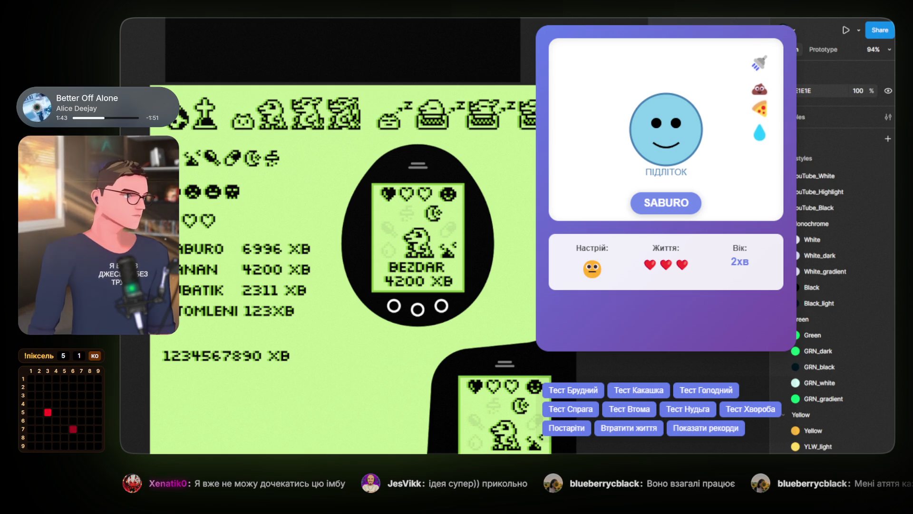
scroll(333, 267, right, 3)
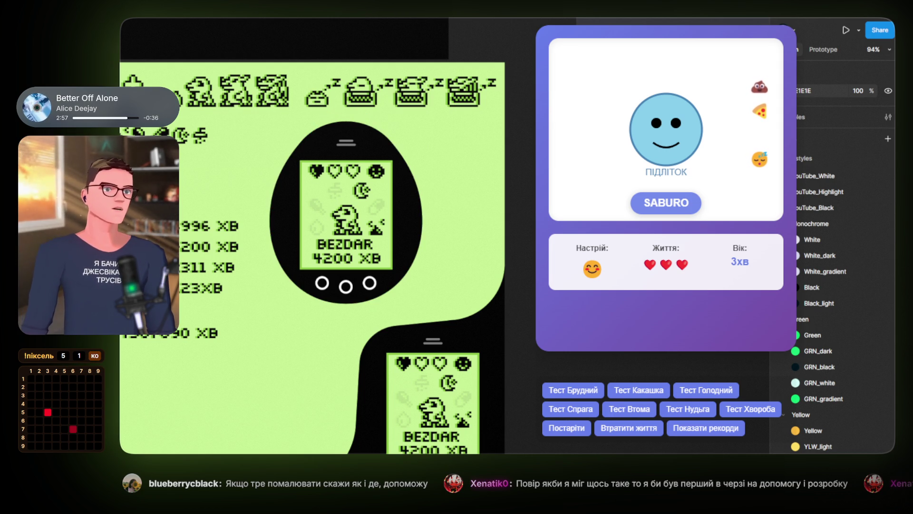
Pan across the pixel text and device art, then hide the web-game prototype preview
drag(460, 162, 610, 162)
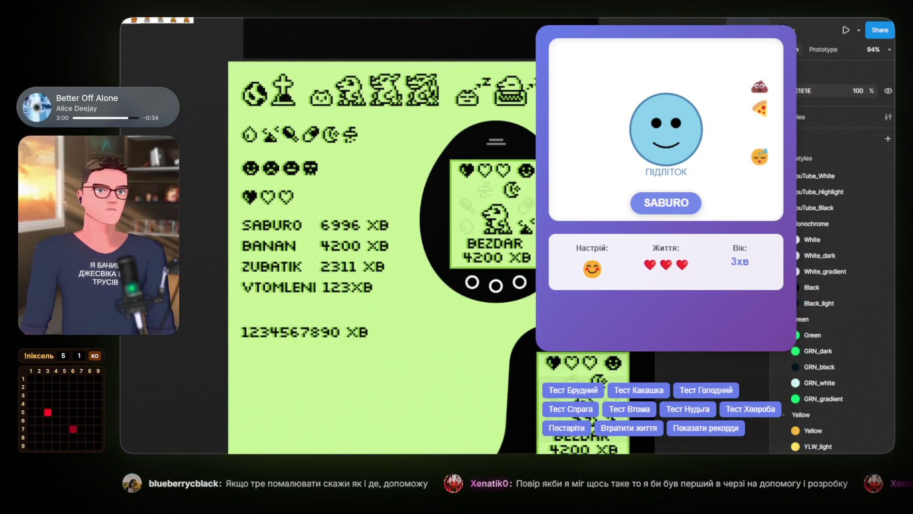
scroll(485, 197, right, 3)
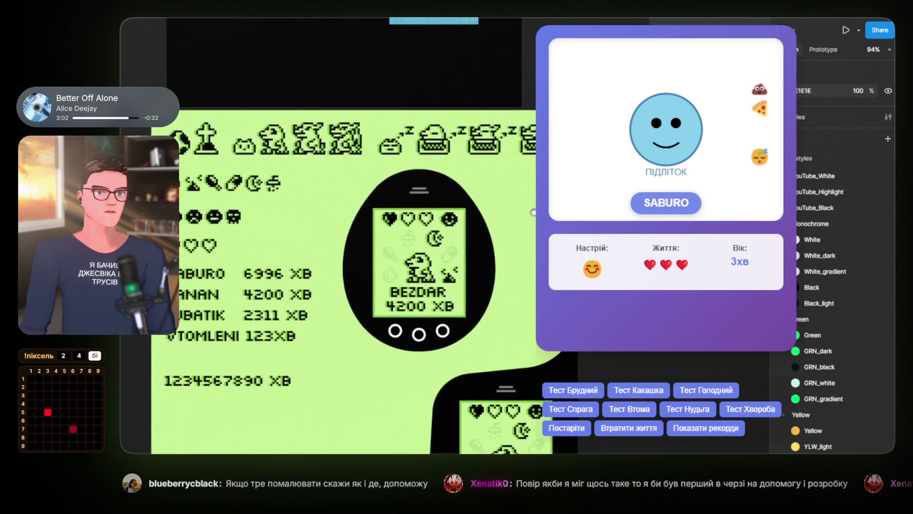
scroll(485, 197, down, 5)
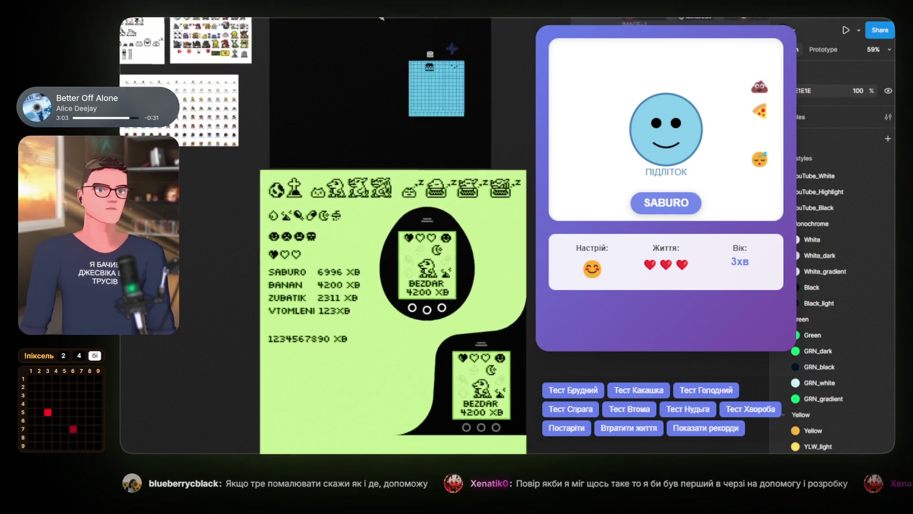
scroll(491, 222, up, 5)
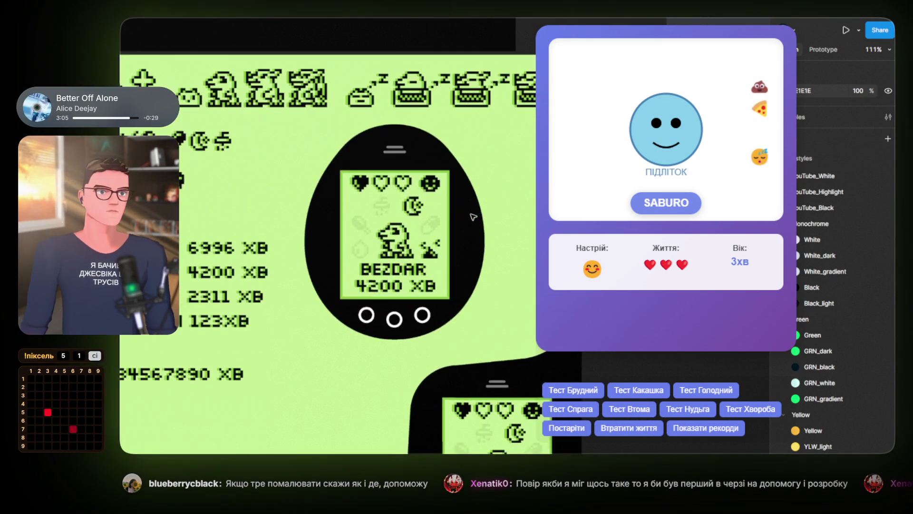
mouse_move(491, 222)
mouse_down()
mouse_move(629, 222)
mouse_move(613, 163)
mouse_move(566, 161)
mouse_up()
scroll(492, 208, down, 5)
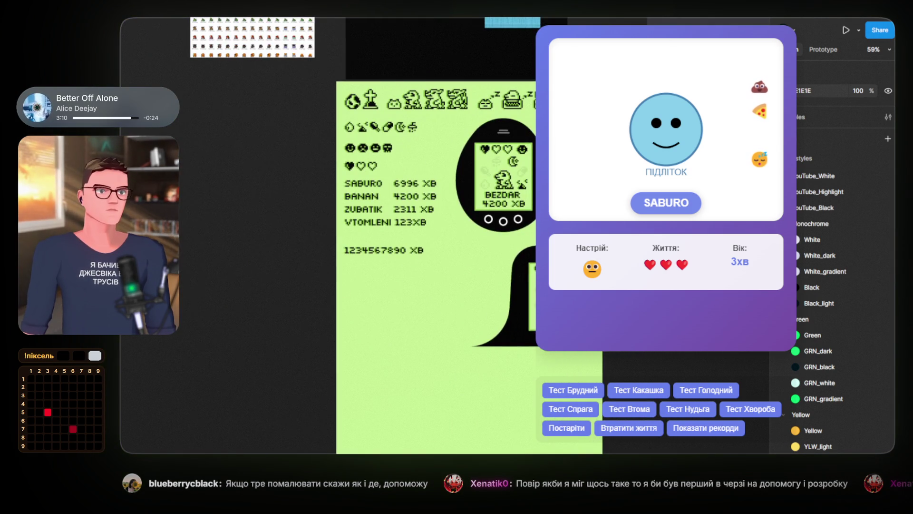
scroll(492, 208, up, 2)
scroll(492, 207, up, 3)
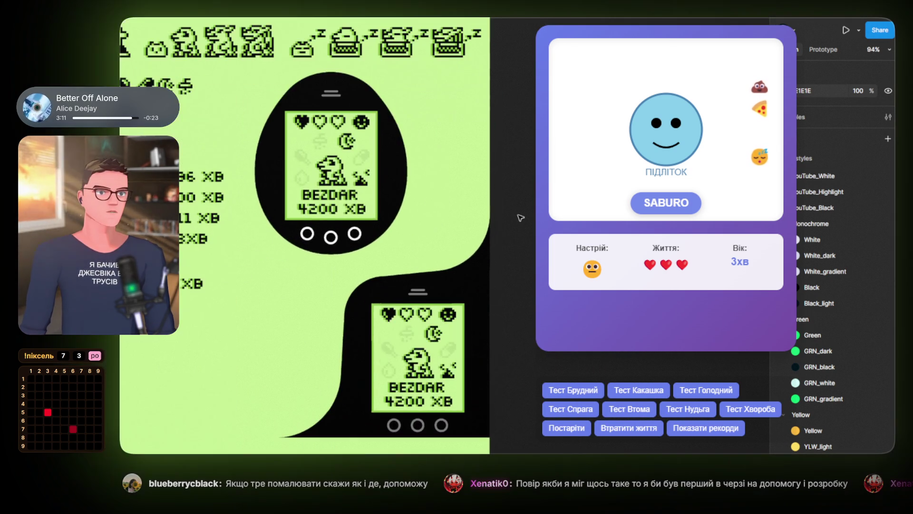
scroll(522, 212, up, 2)
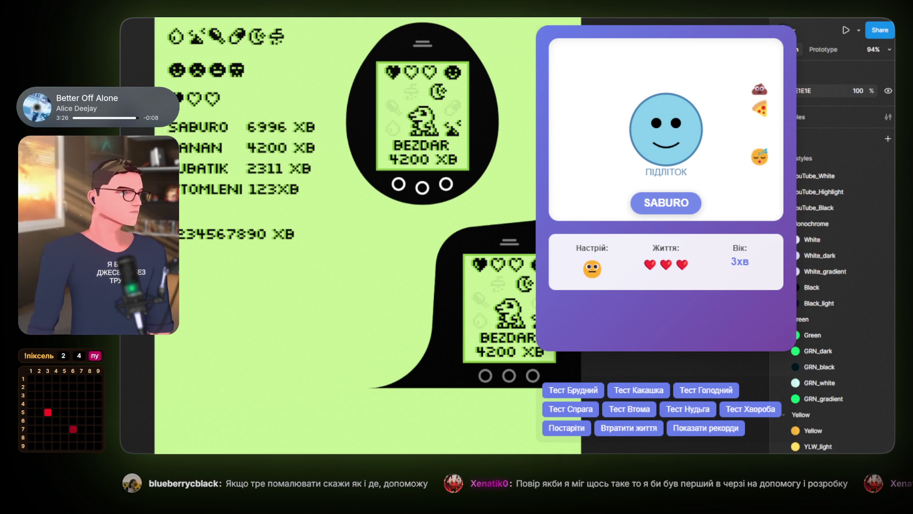
key(alt+Tab)
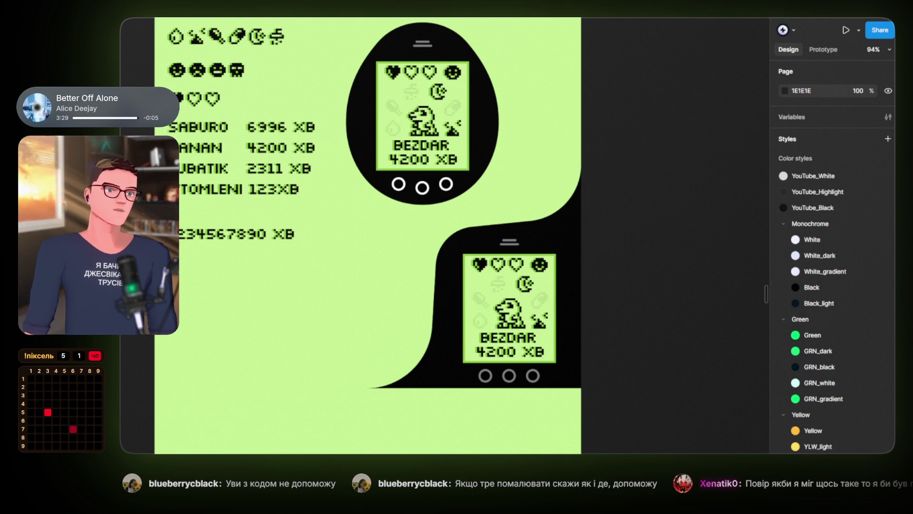
scroll(633, 283, down, 6)
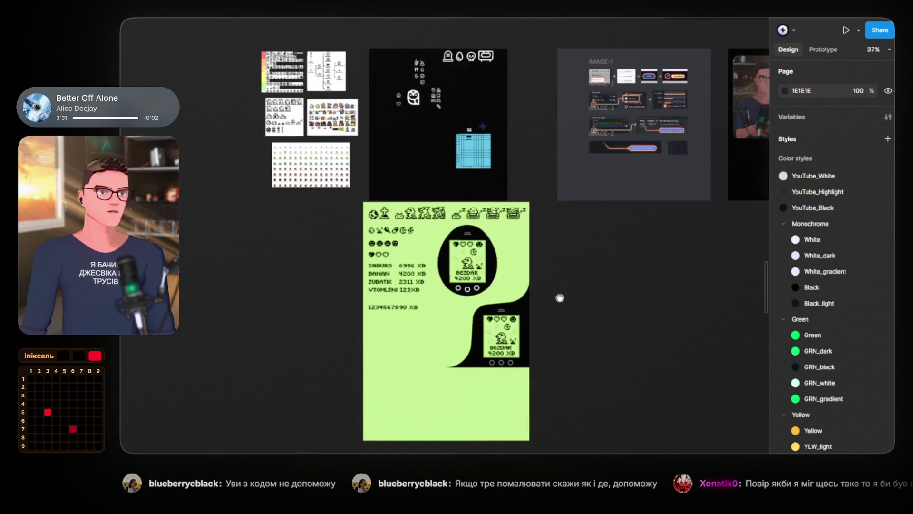
scroll(560, 298, up, 5)
mouse_move(569, 333)
mouse_down()
mouse_move(632, 219)
mouse_move(646, 170)
mouse_up()
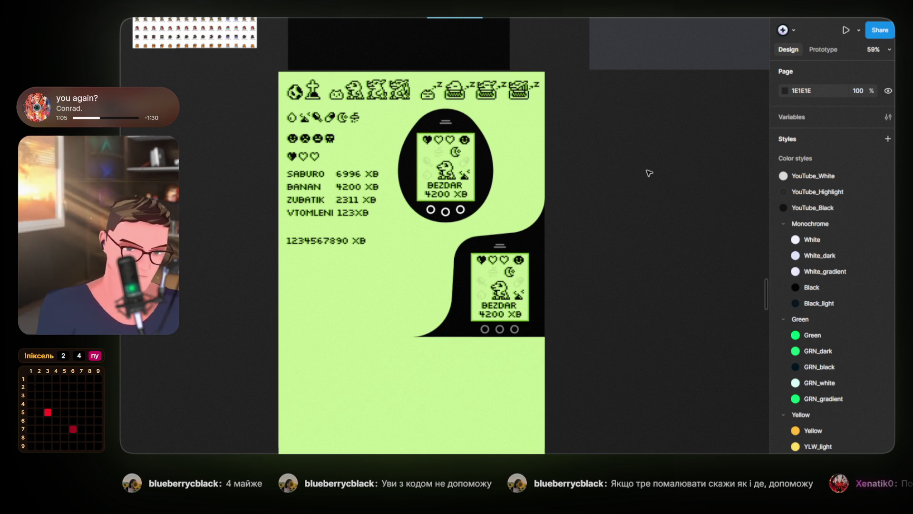
scroll(649, 173, up, 1)
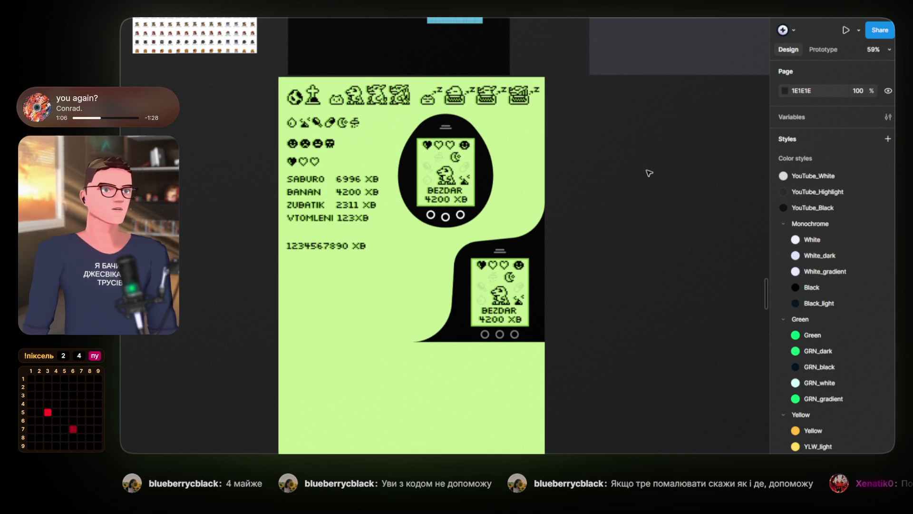
scroll(604, 210, up, 5)
scroll(547, 168, down, 5)
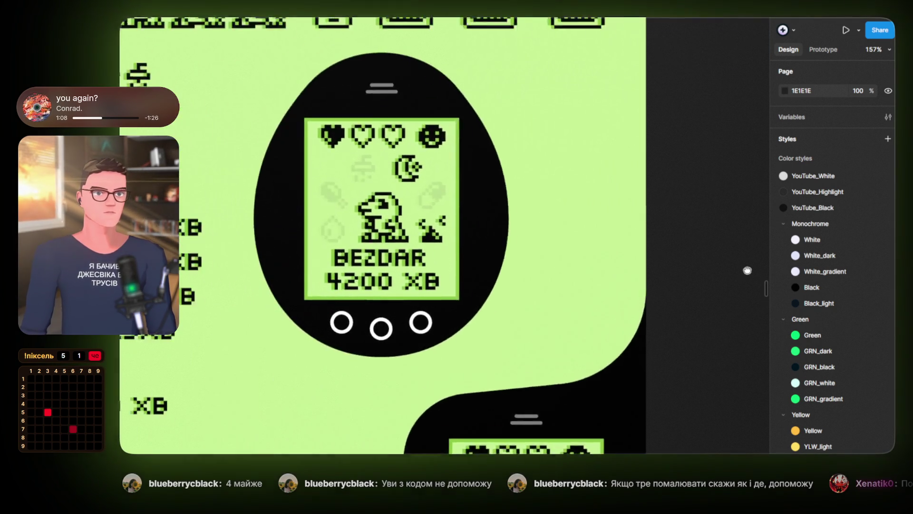